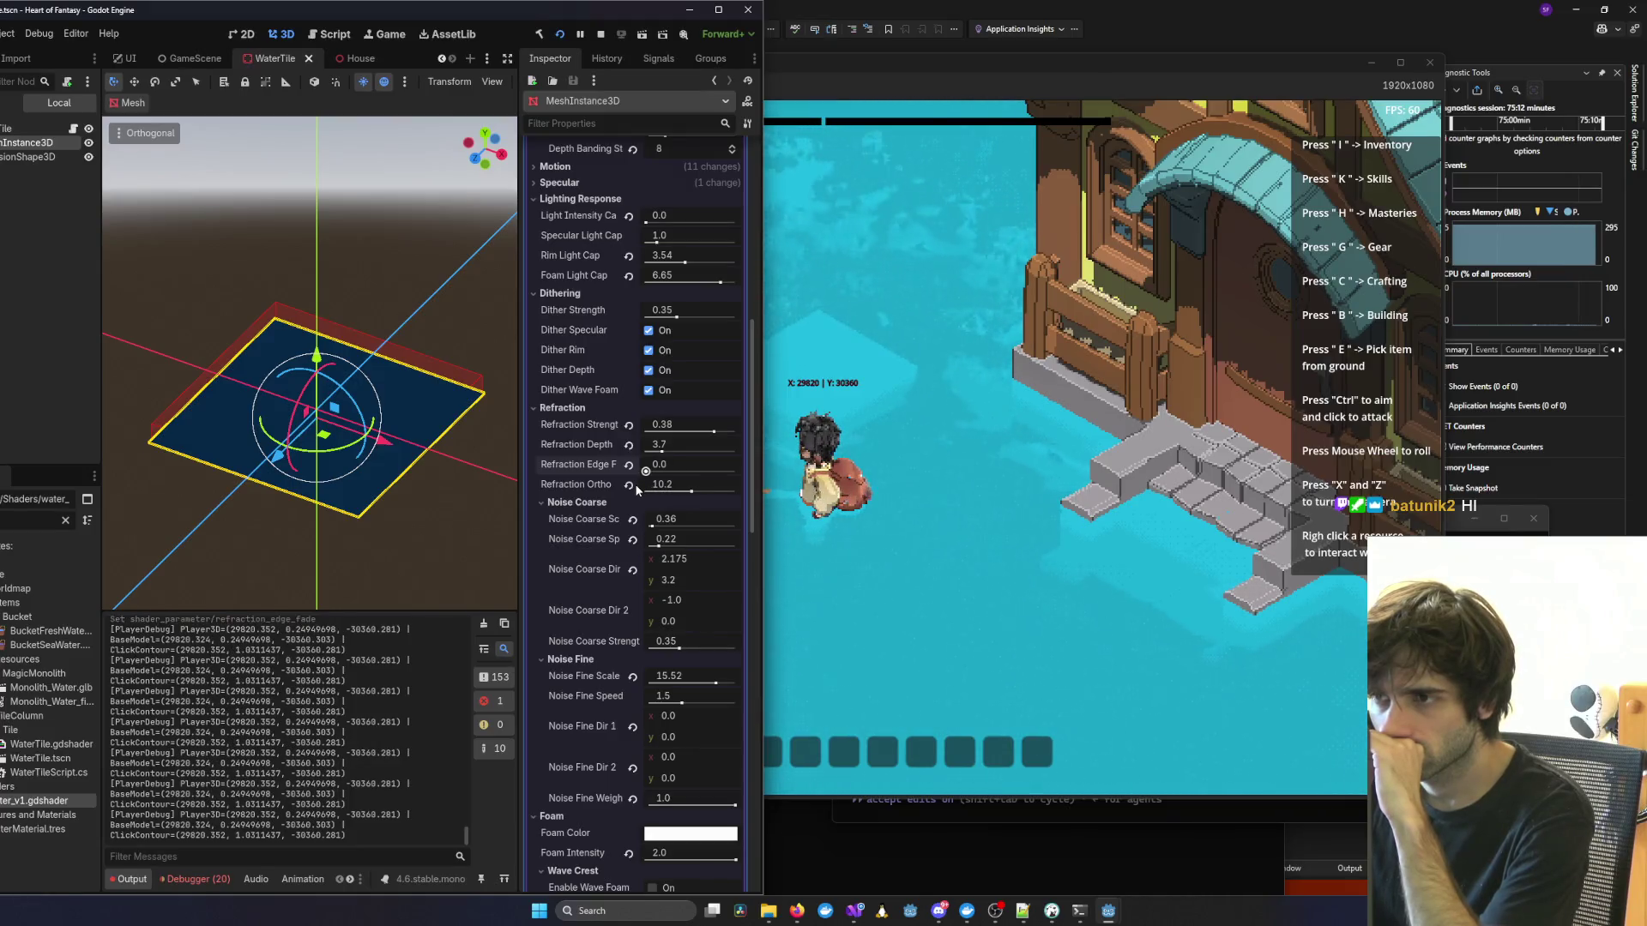
Bring the running game forward and orbit the camera to look at the water.
click(907, 455)
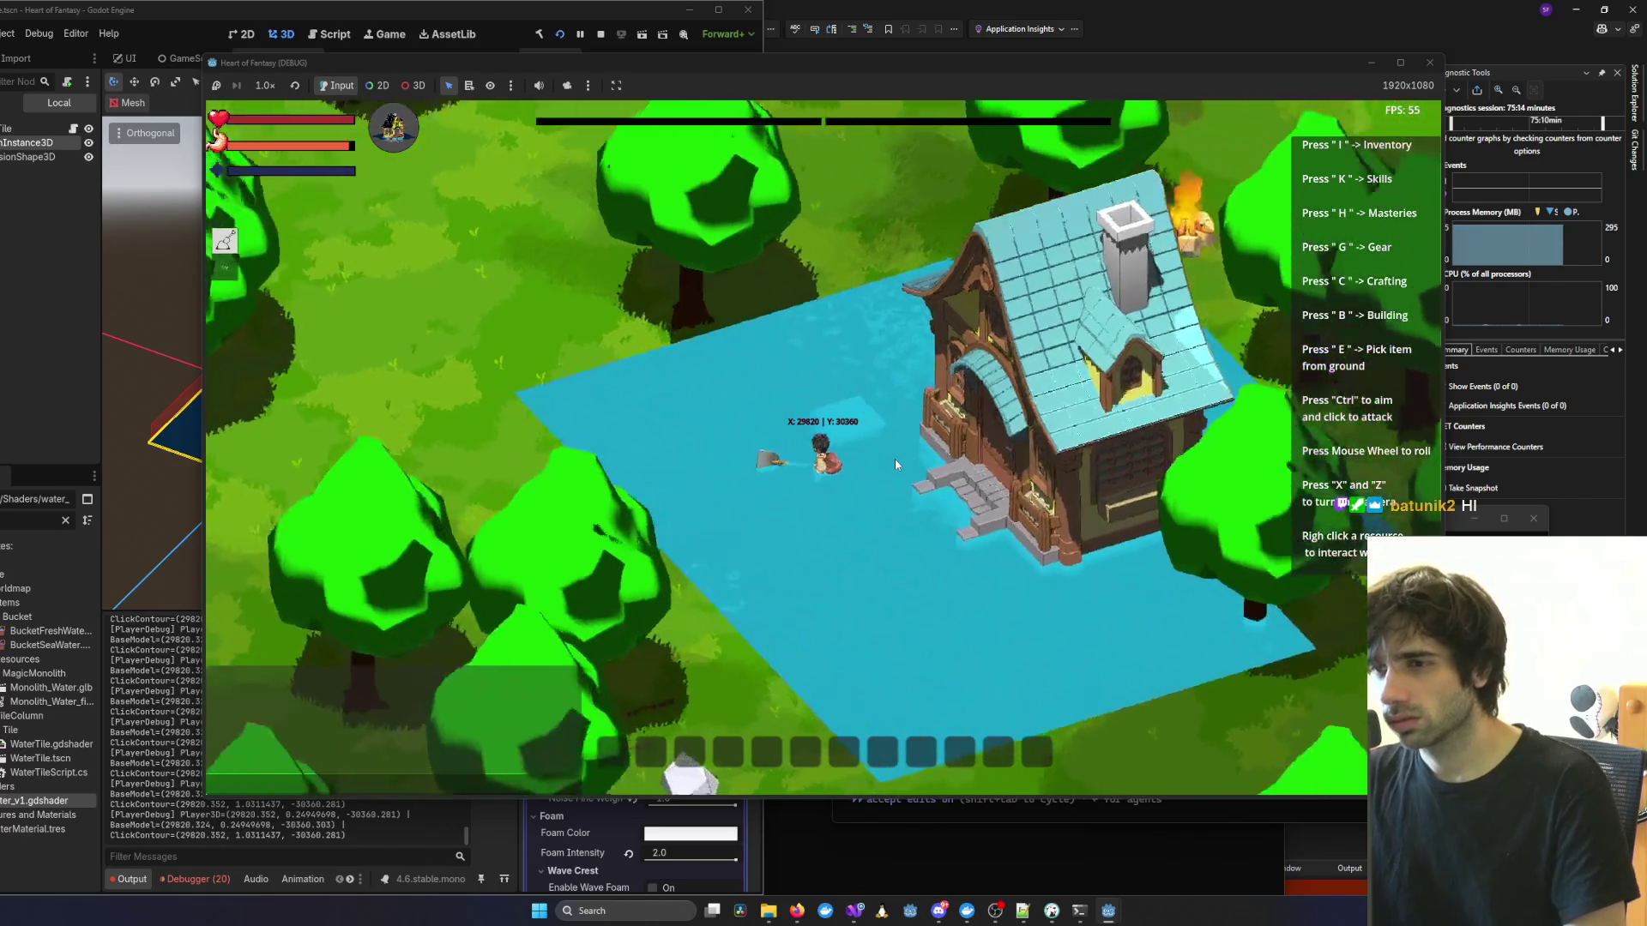
key(x)
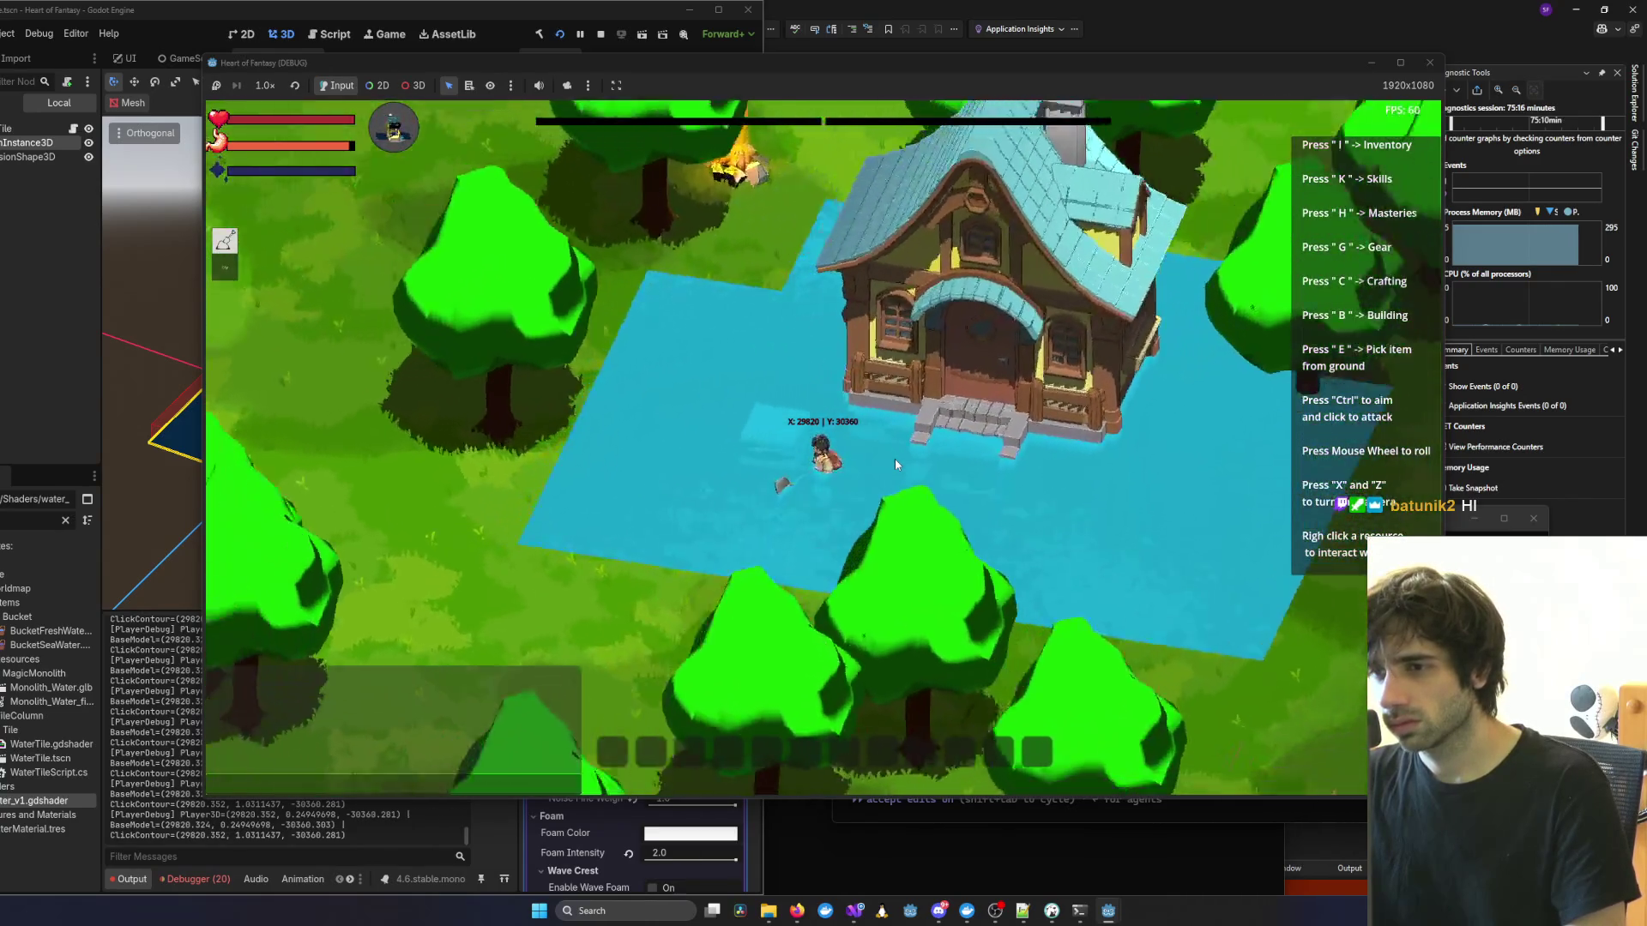
scroll(894, 459, up, 3)
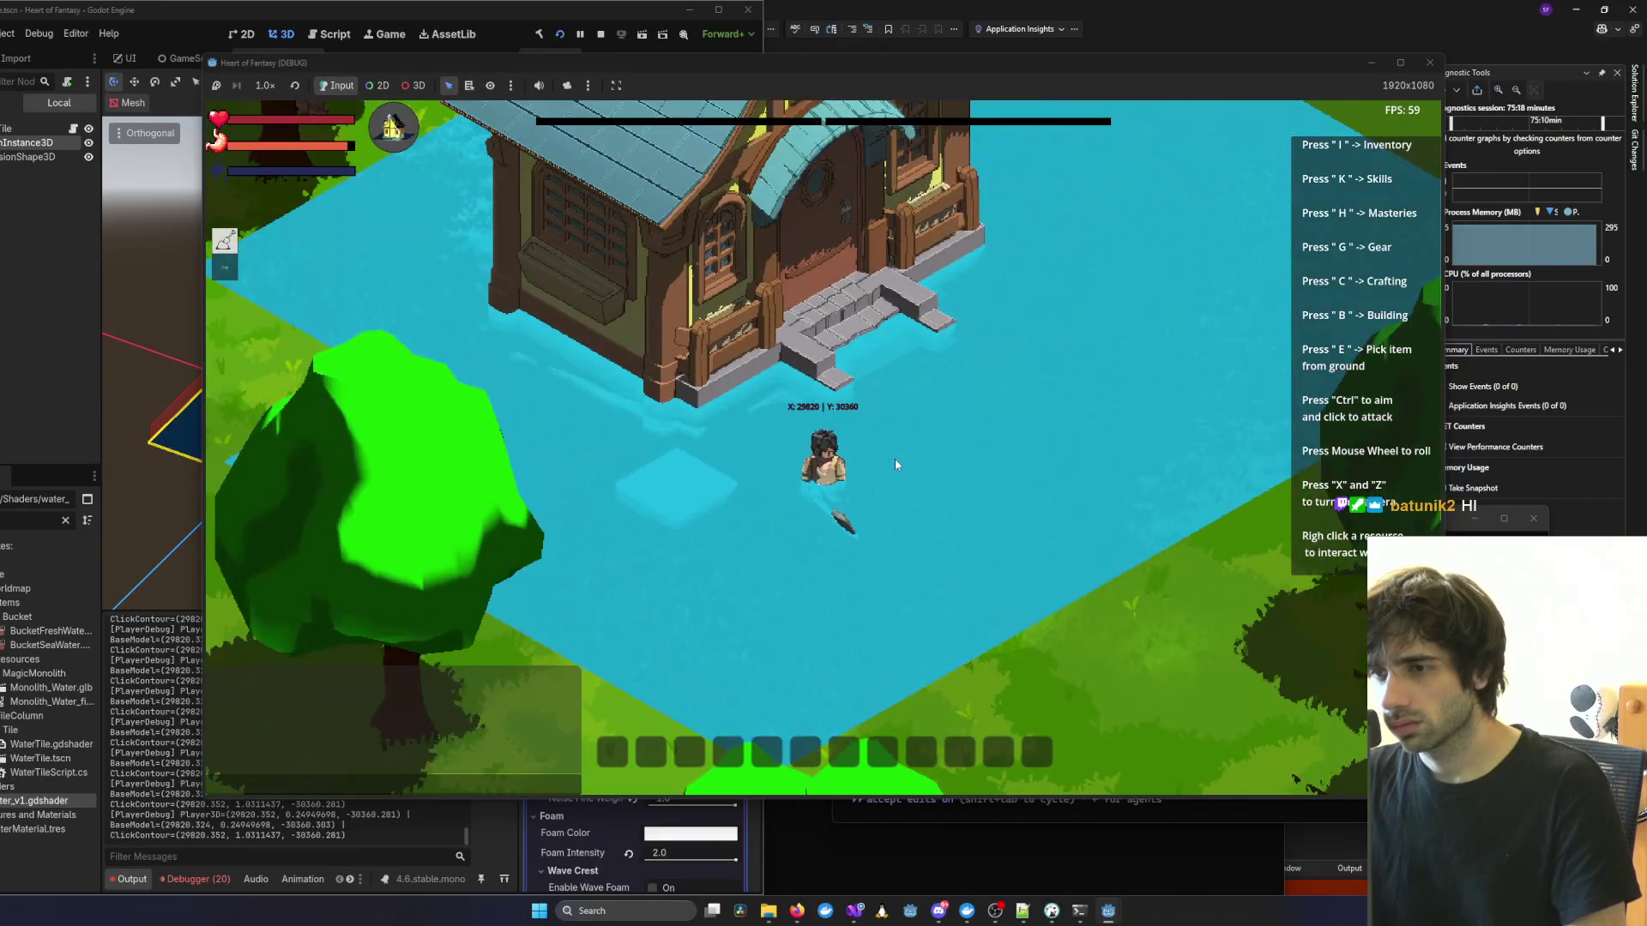
key(alt+Tab)
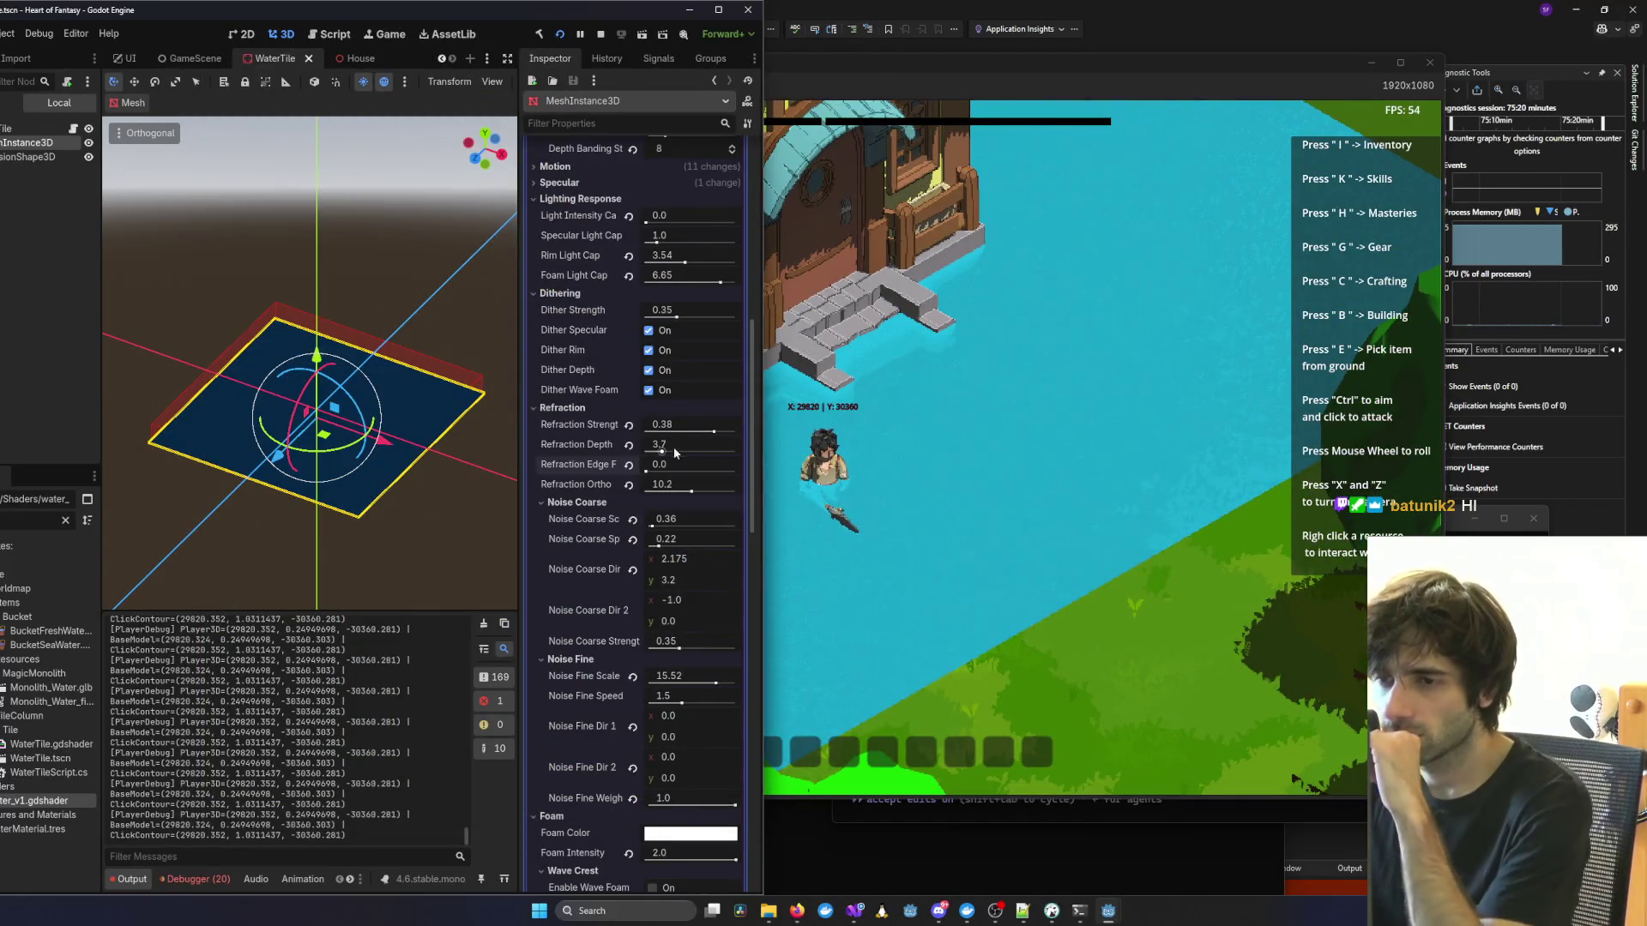
Raise Refraction Depth from 3.7 to 15.5 and check the deeper refraction in the game.
click(677, 451)
drag(678, 451, 712, 453)
click(959, 463)
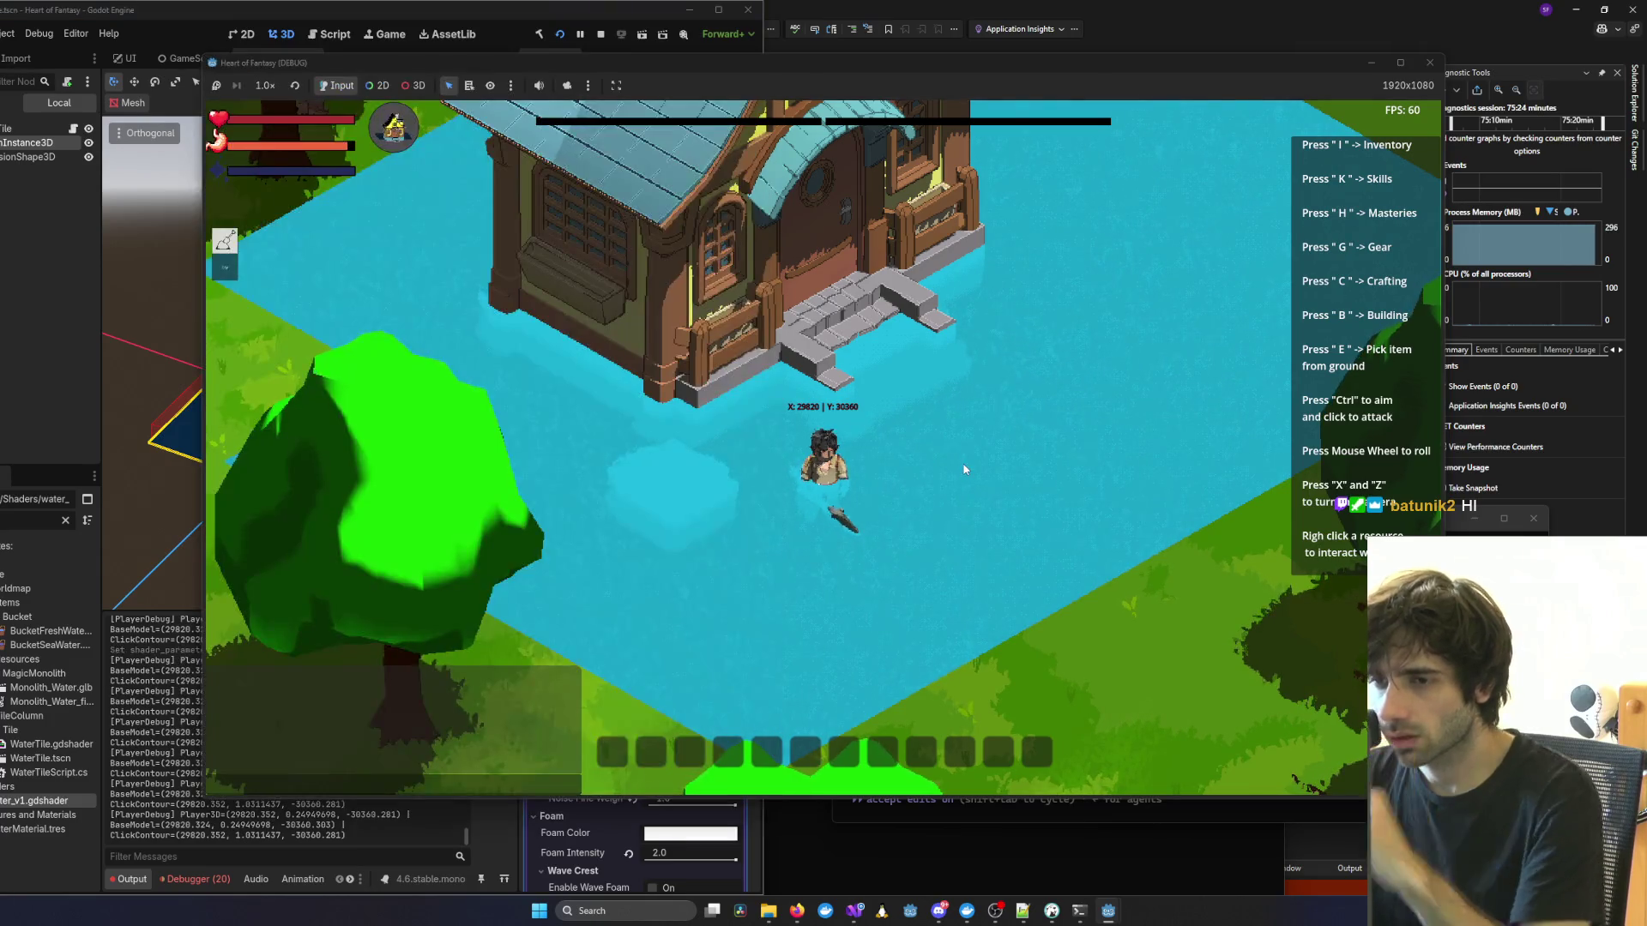
scroll(959, 464, up, 3)
key(alt+Tab)
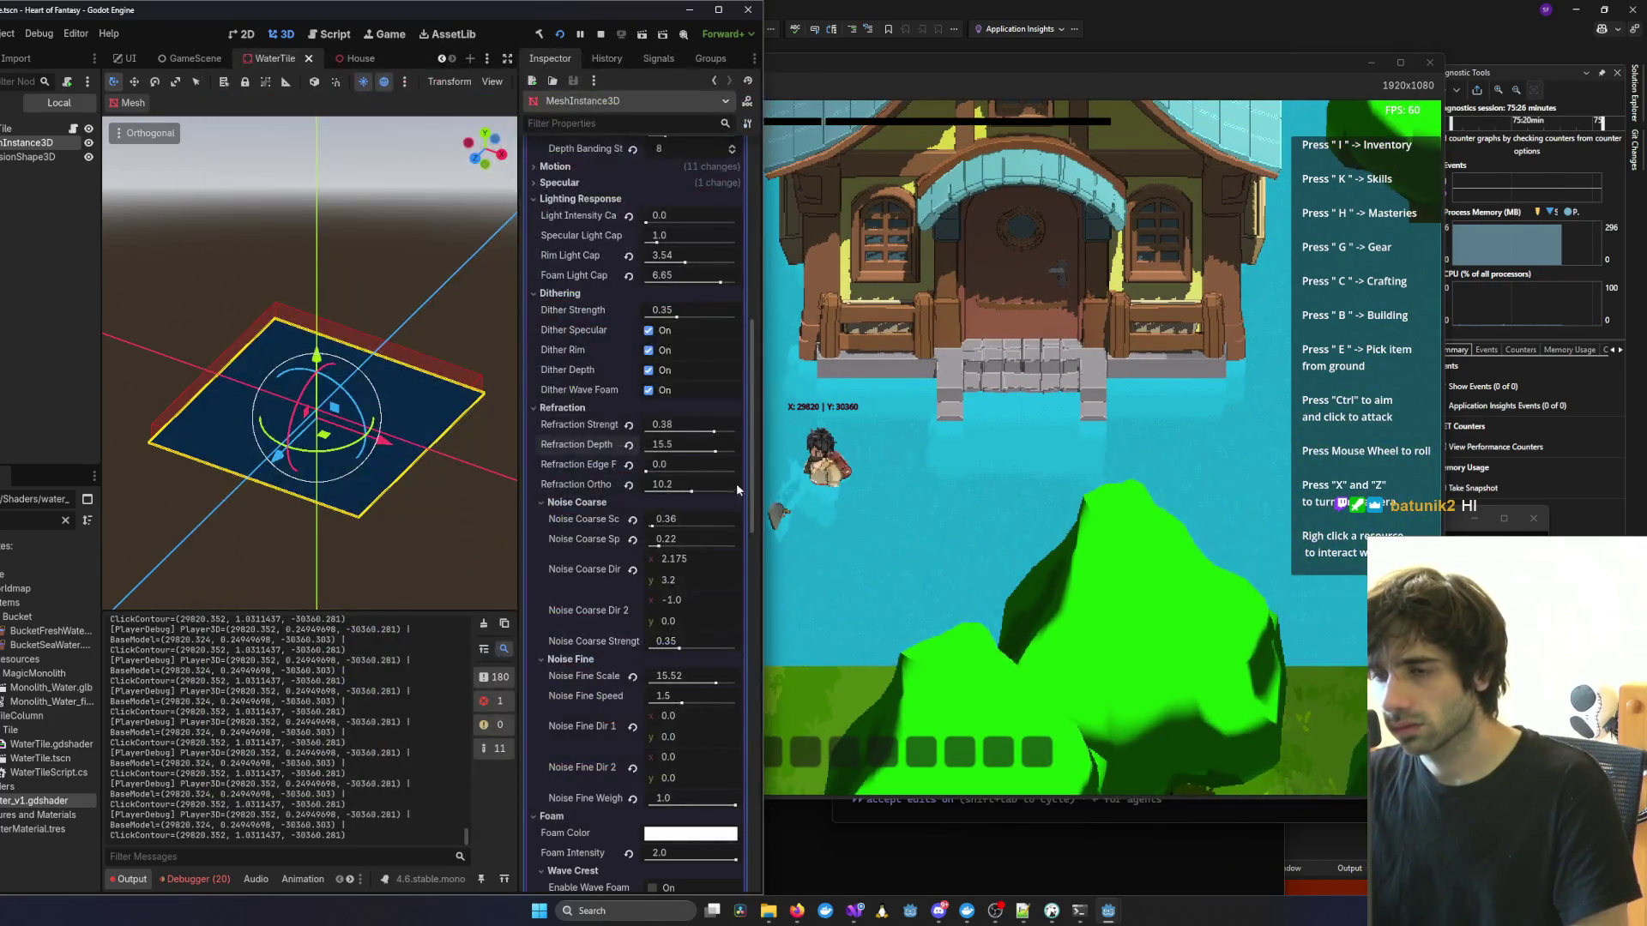
Adjust Refraction Edge Fade and view the result in the running game.
drag(647, 471, 664, 472)
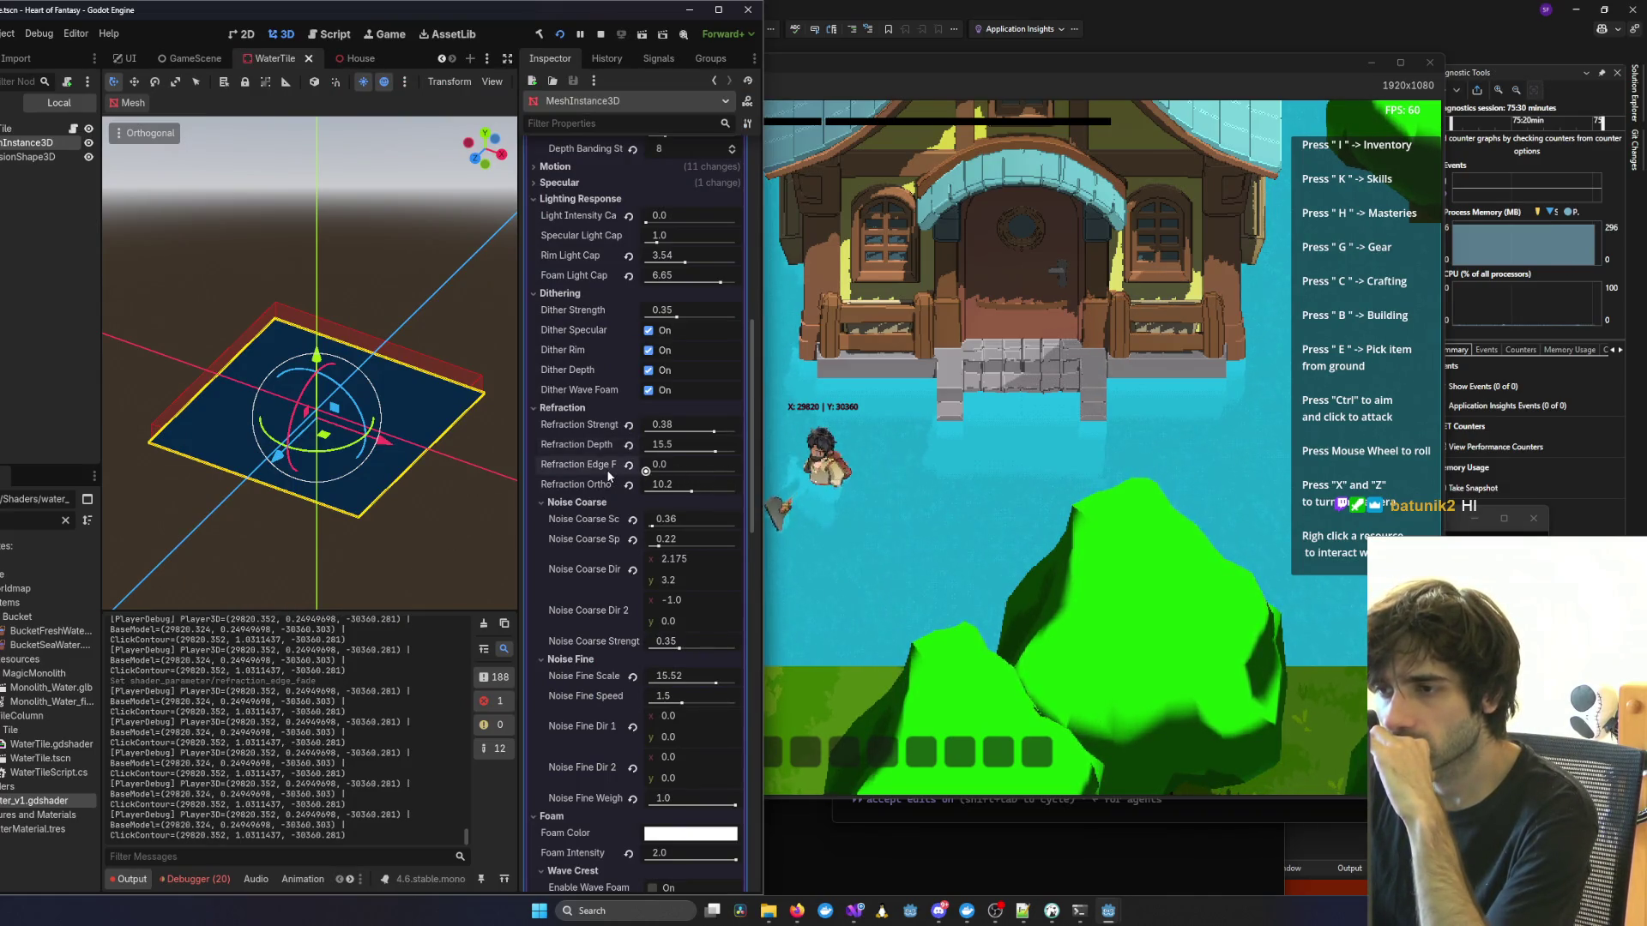
click(985, 479)
key(x)
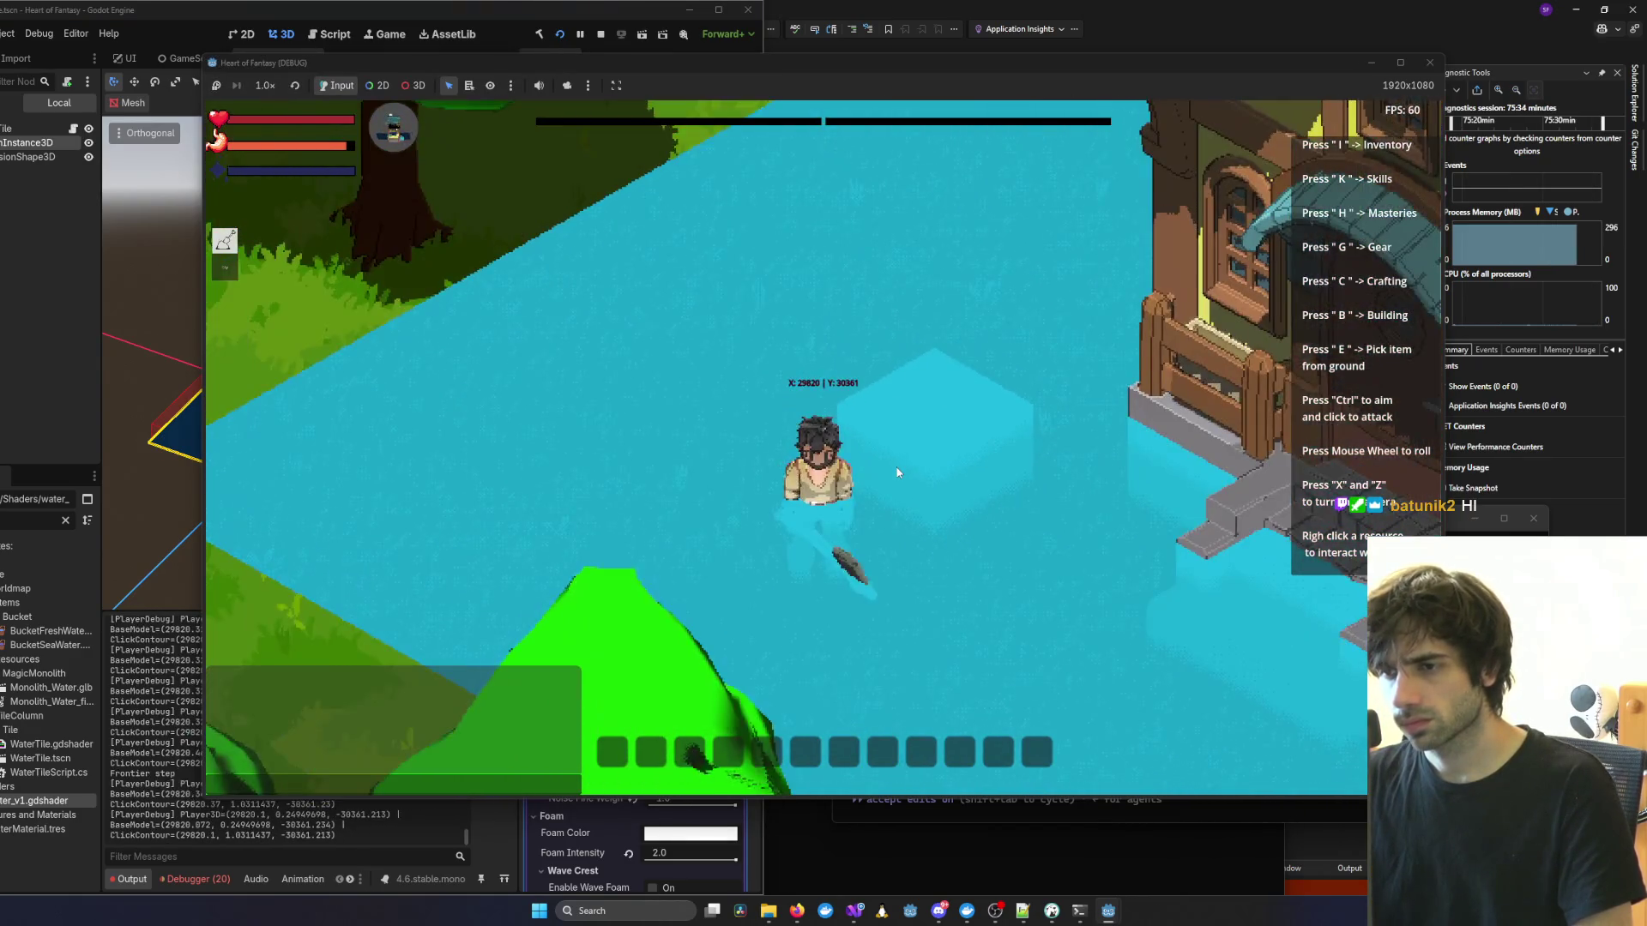
Set the water shader's Refraction Ortho scale to 20.0.
click(693, 443)
click(667, 490)
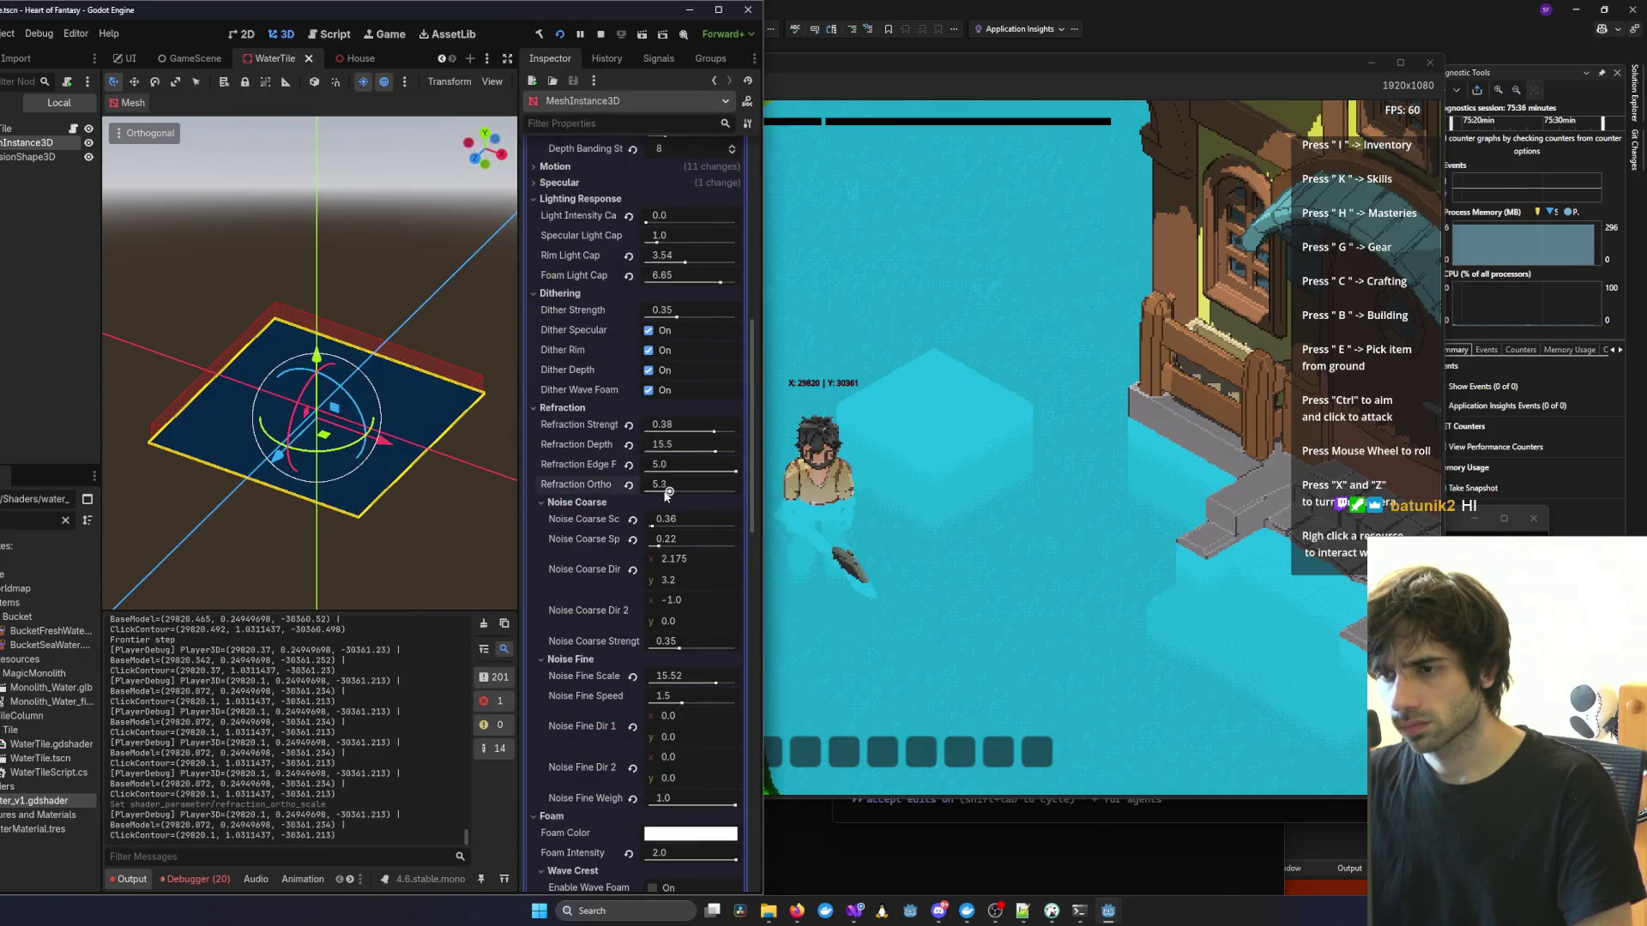
mouse_move(647, 493)
mouse_down()
mouse_move(739, 470)
mouse_move(646, 471)
mouse_move(788, 494)
mouse_up()
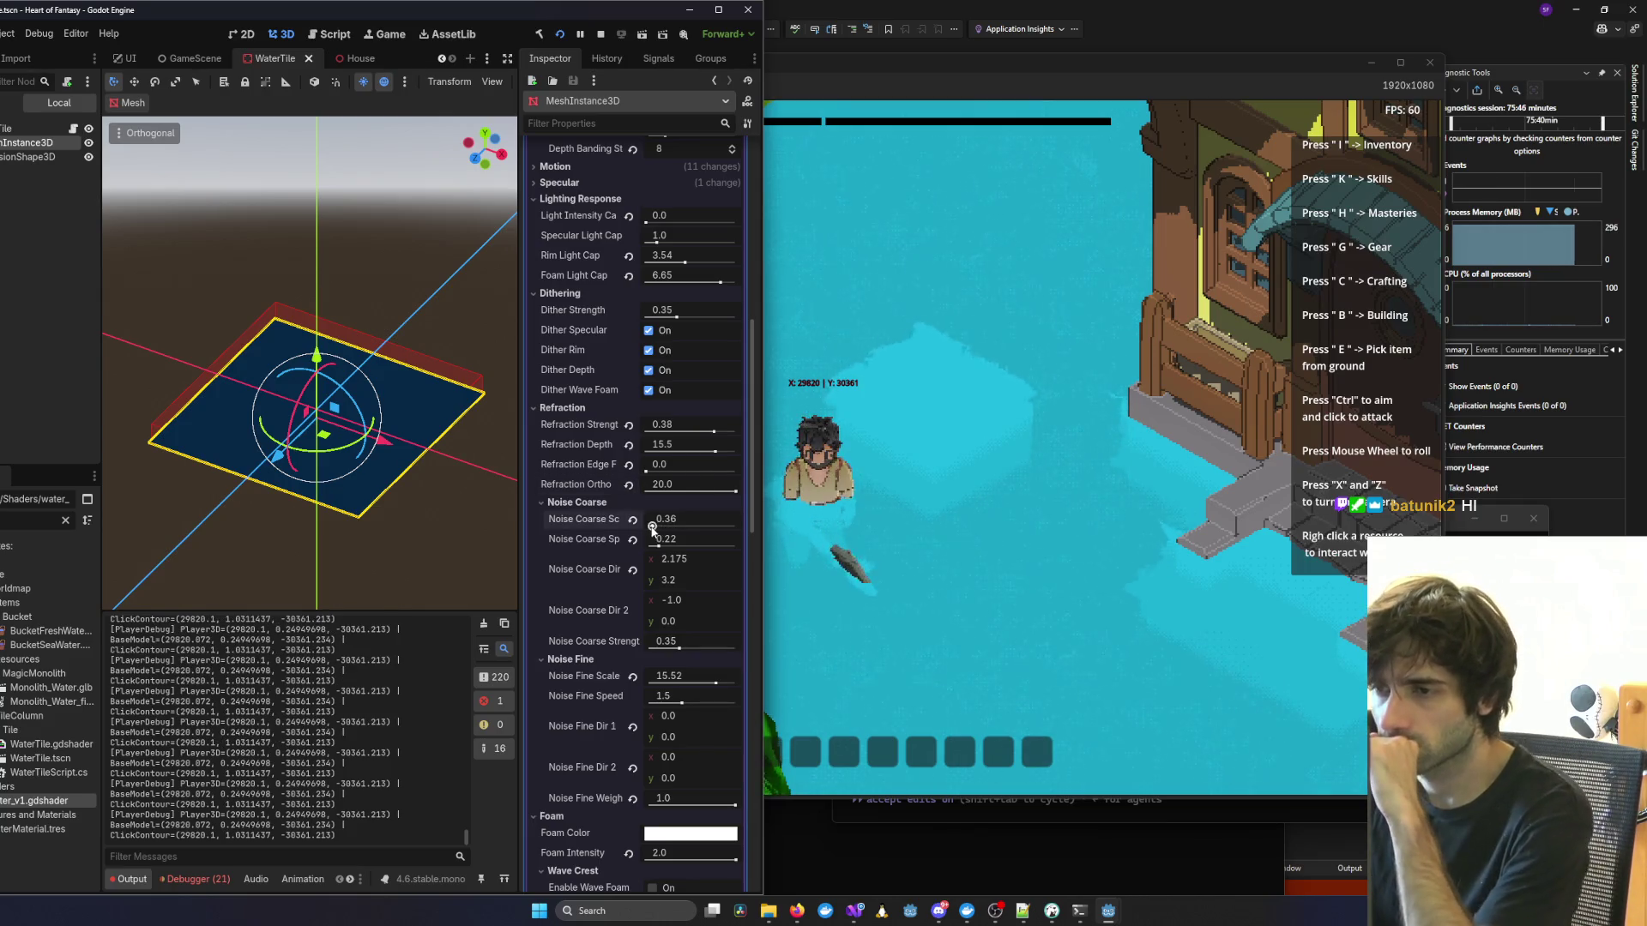
Raise Noise Coarse Scale to 2.07 and orbit the game camera to inspect the water.
drag(661, 526, 667, 529)
click(1006, 538)
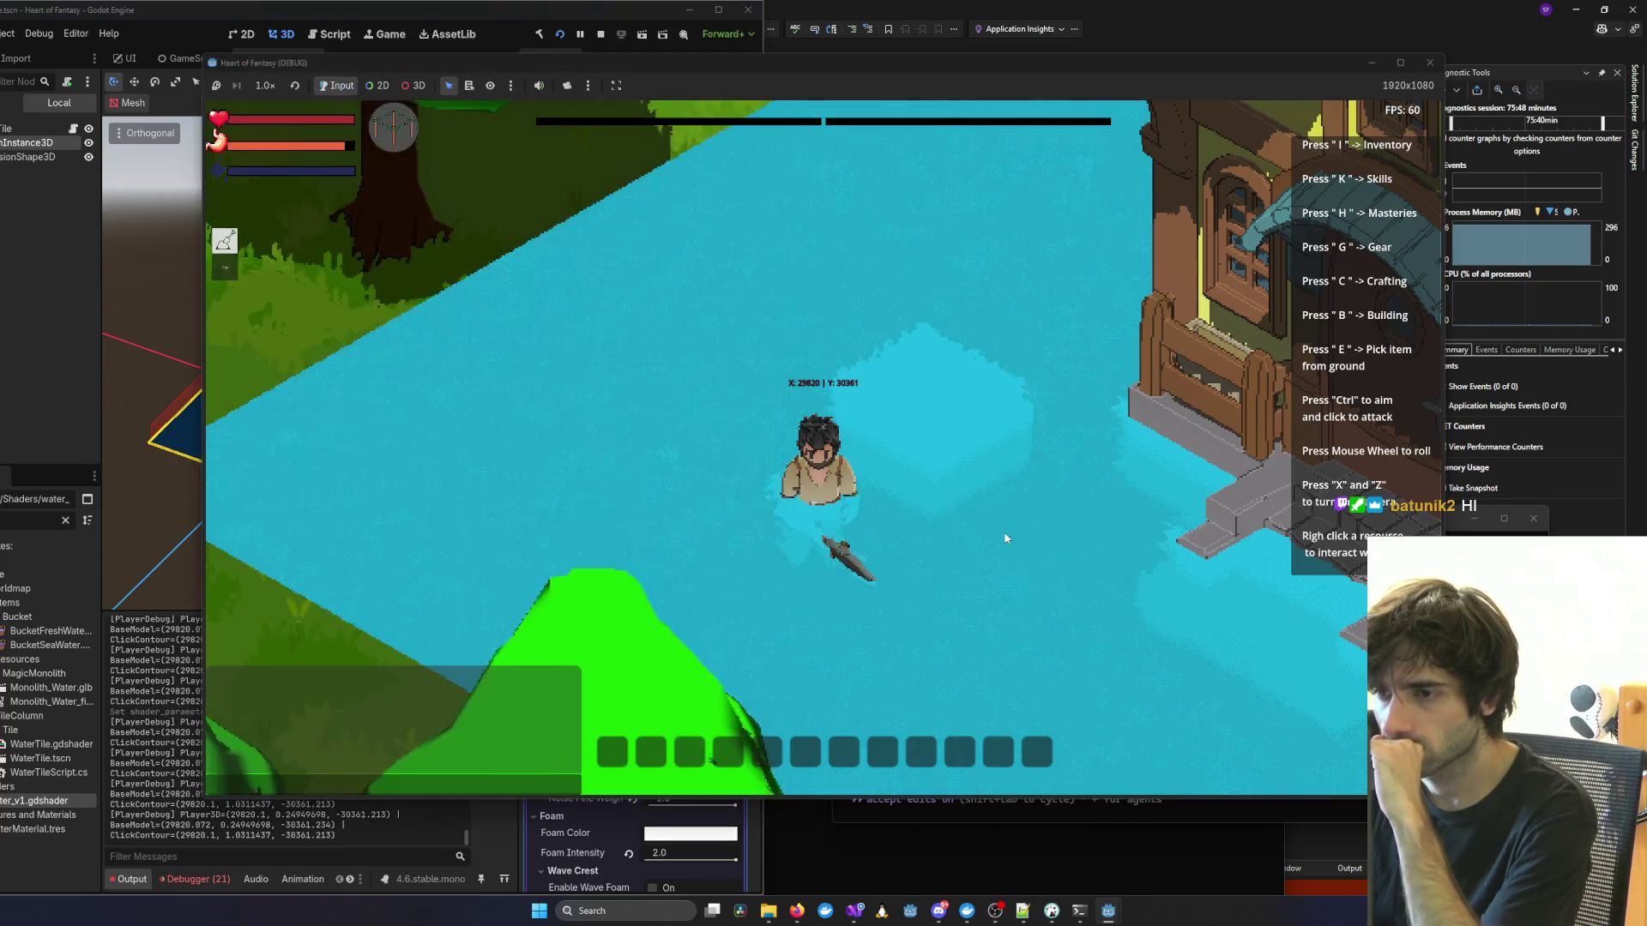
key(x)
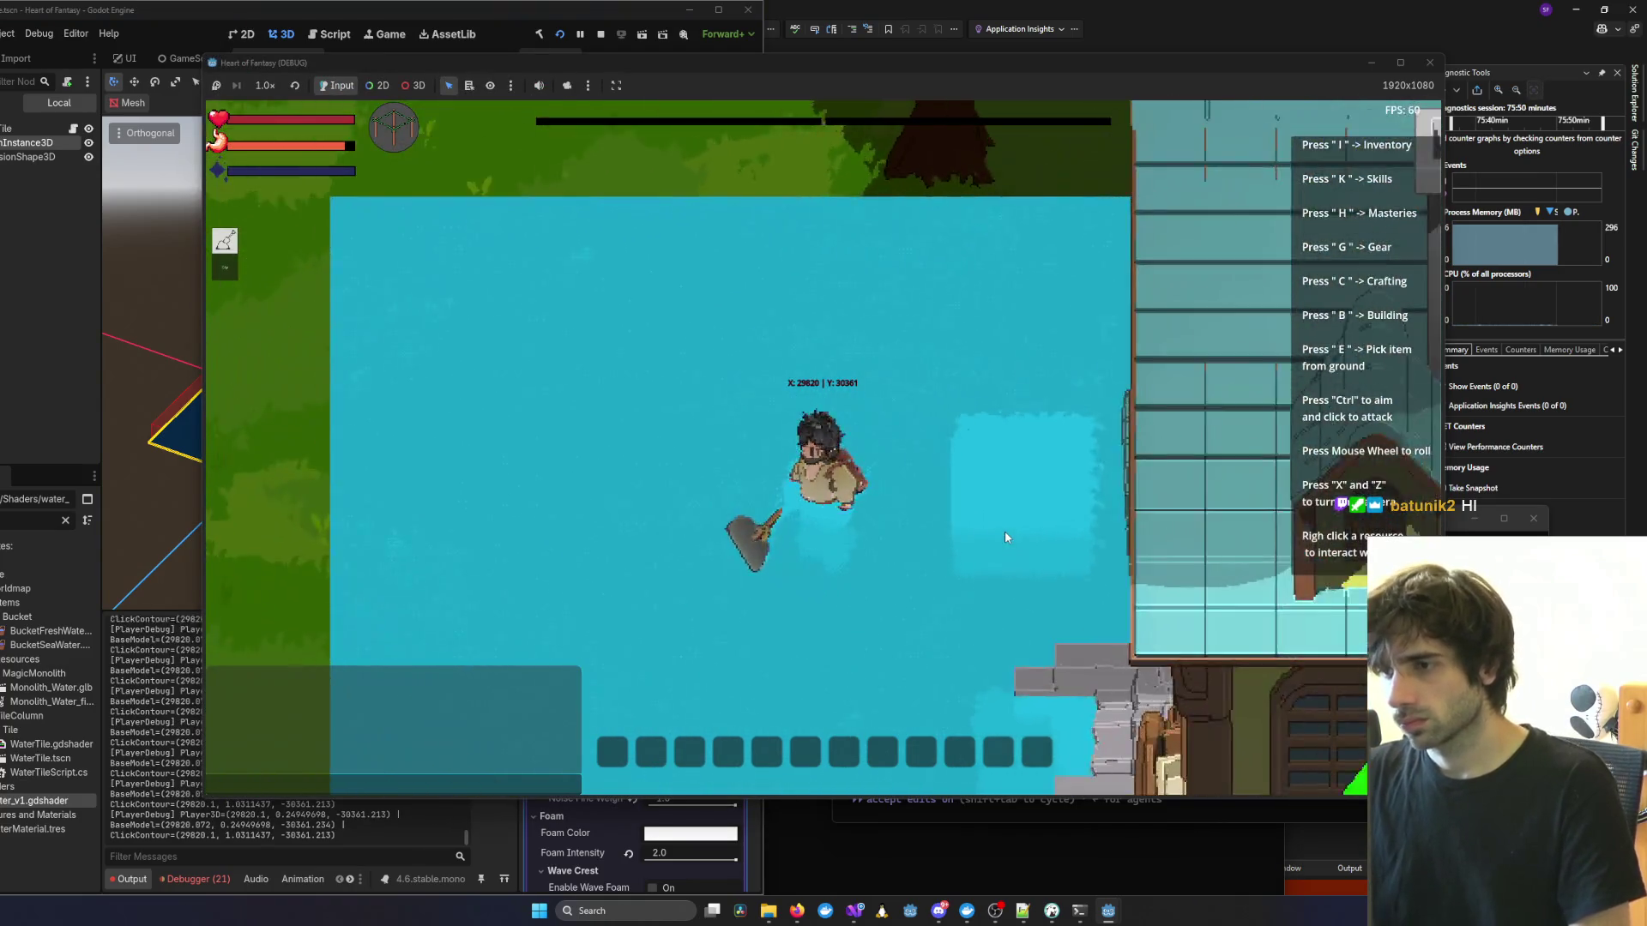
key(x)
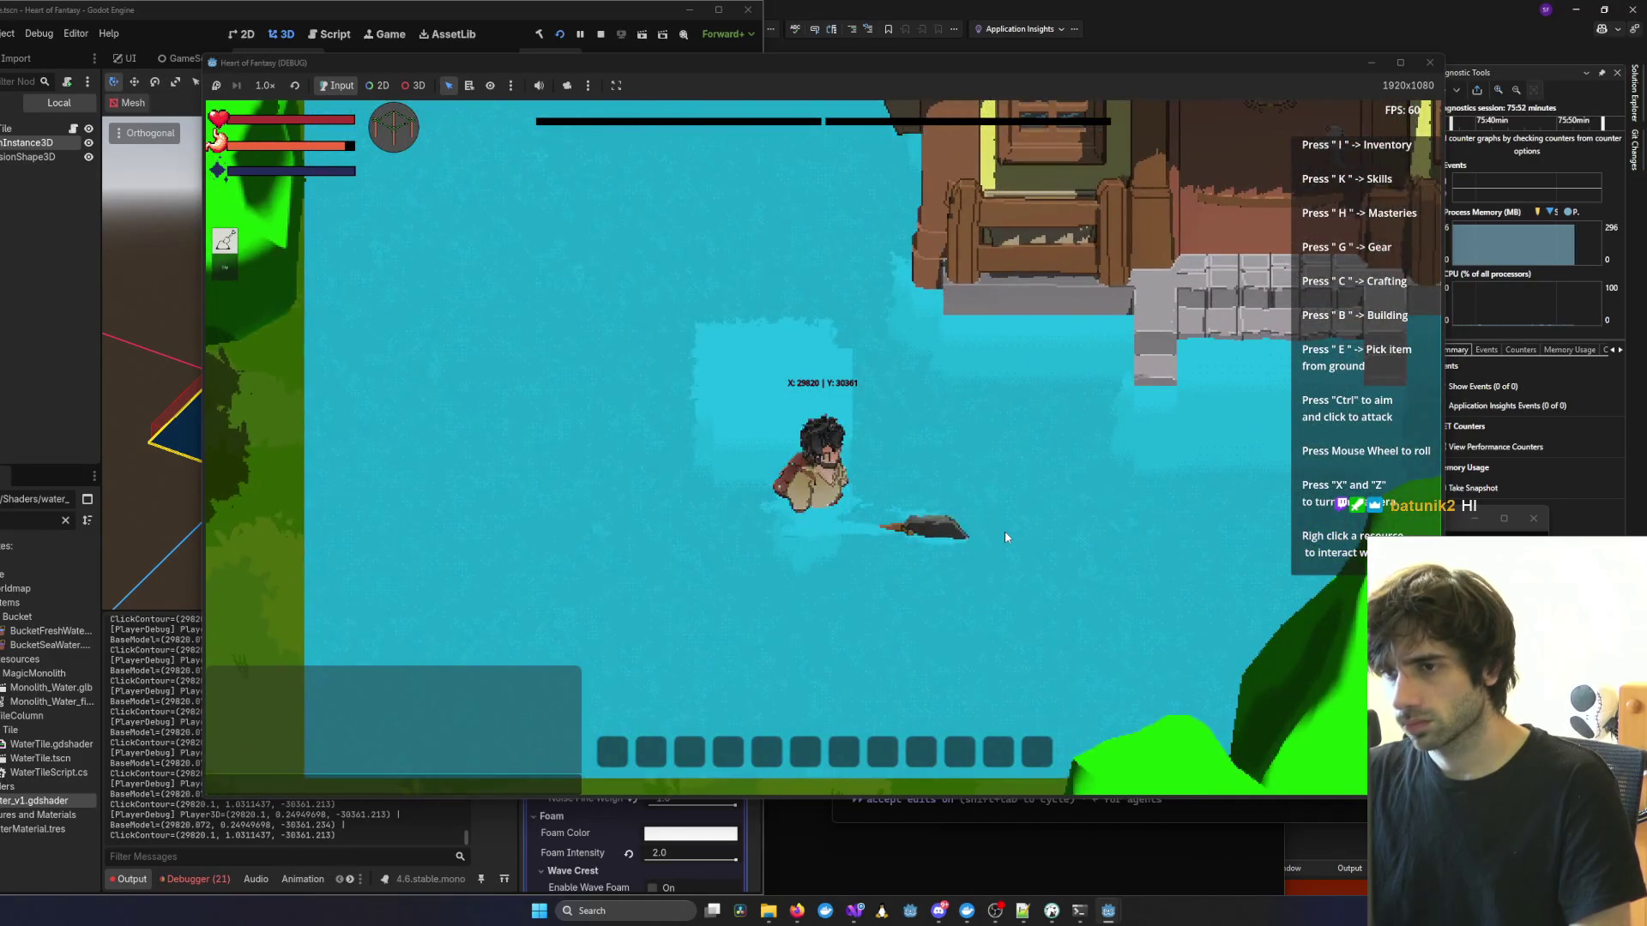
key(alt+Tab)
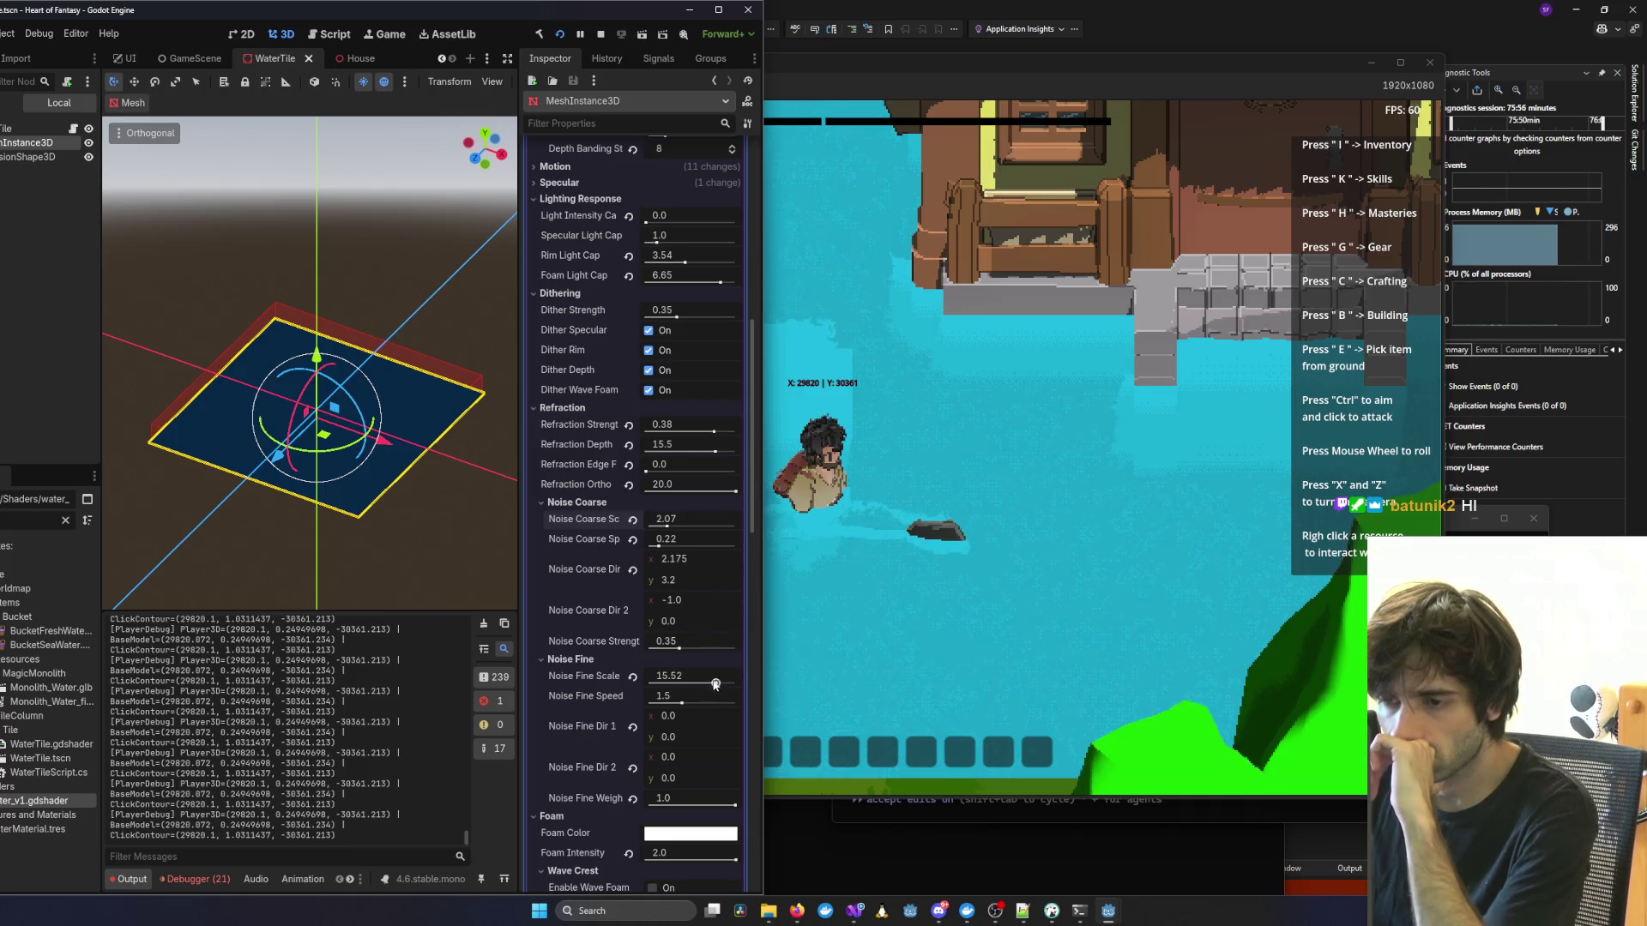
Lower Noise Fine Scale to 11.04 and Caustic Brightness to 5.8, then view the game.
drag(716, 684, 697, 684)
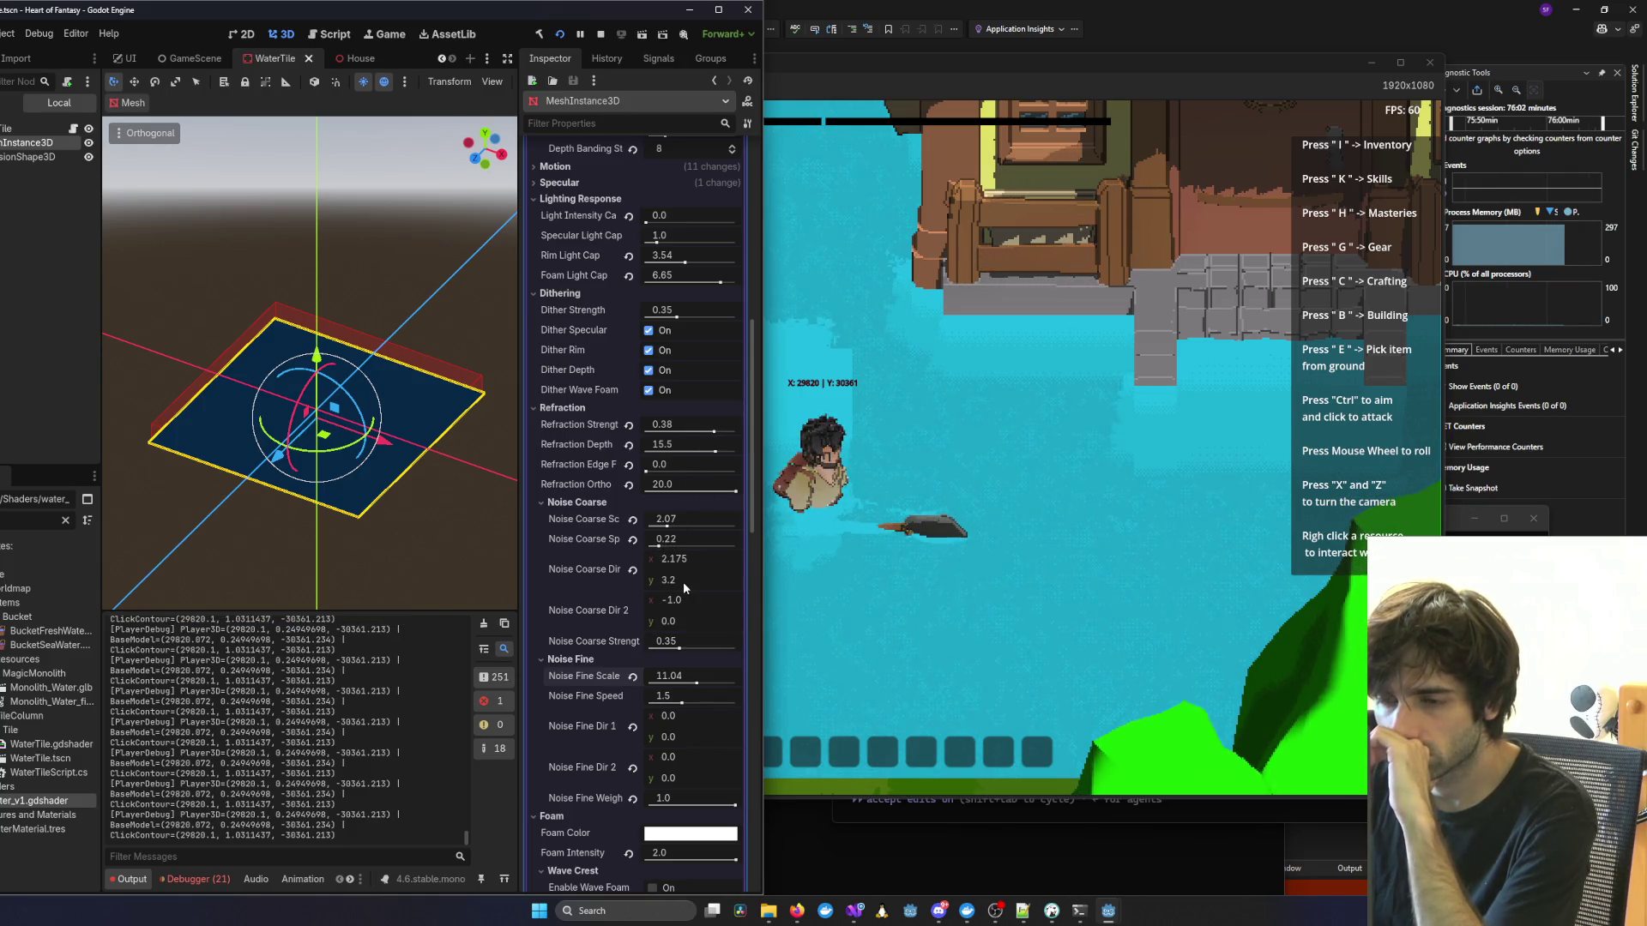
scroll(683, 582, down, 2)
scroll(682, 582, down, 2)
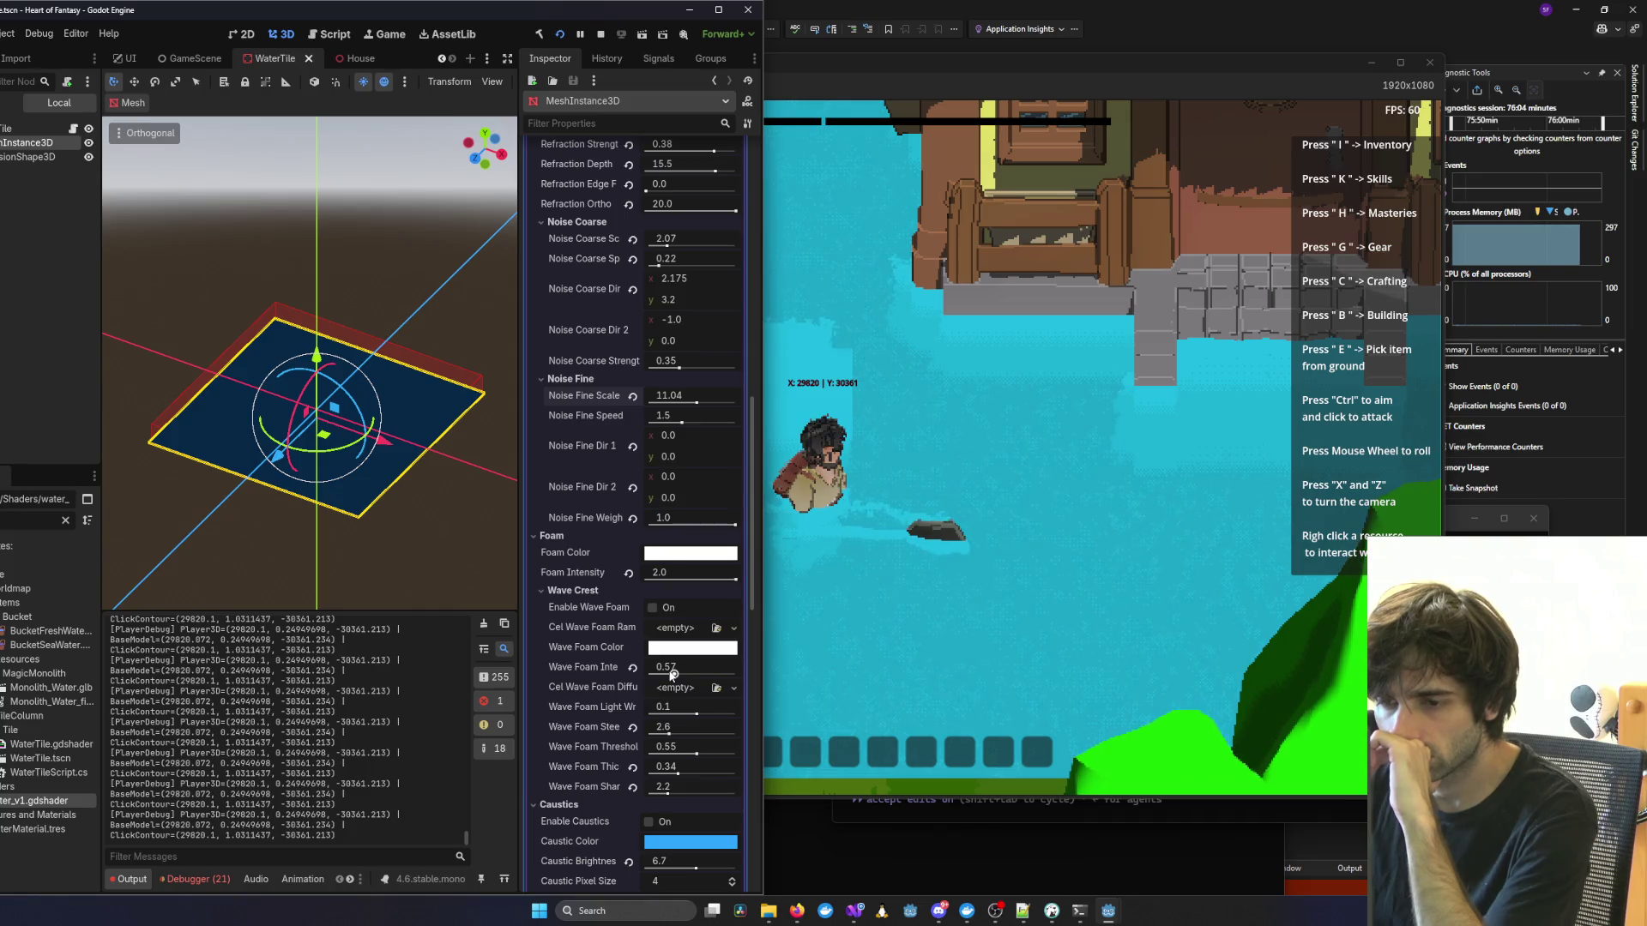
scroll(673, 674, down, 1)
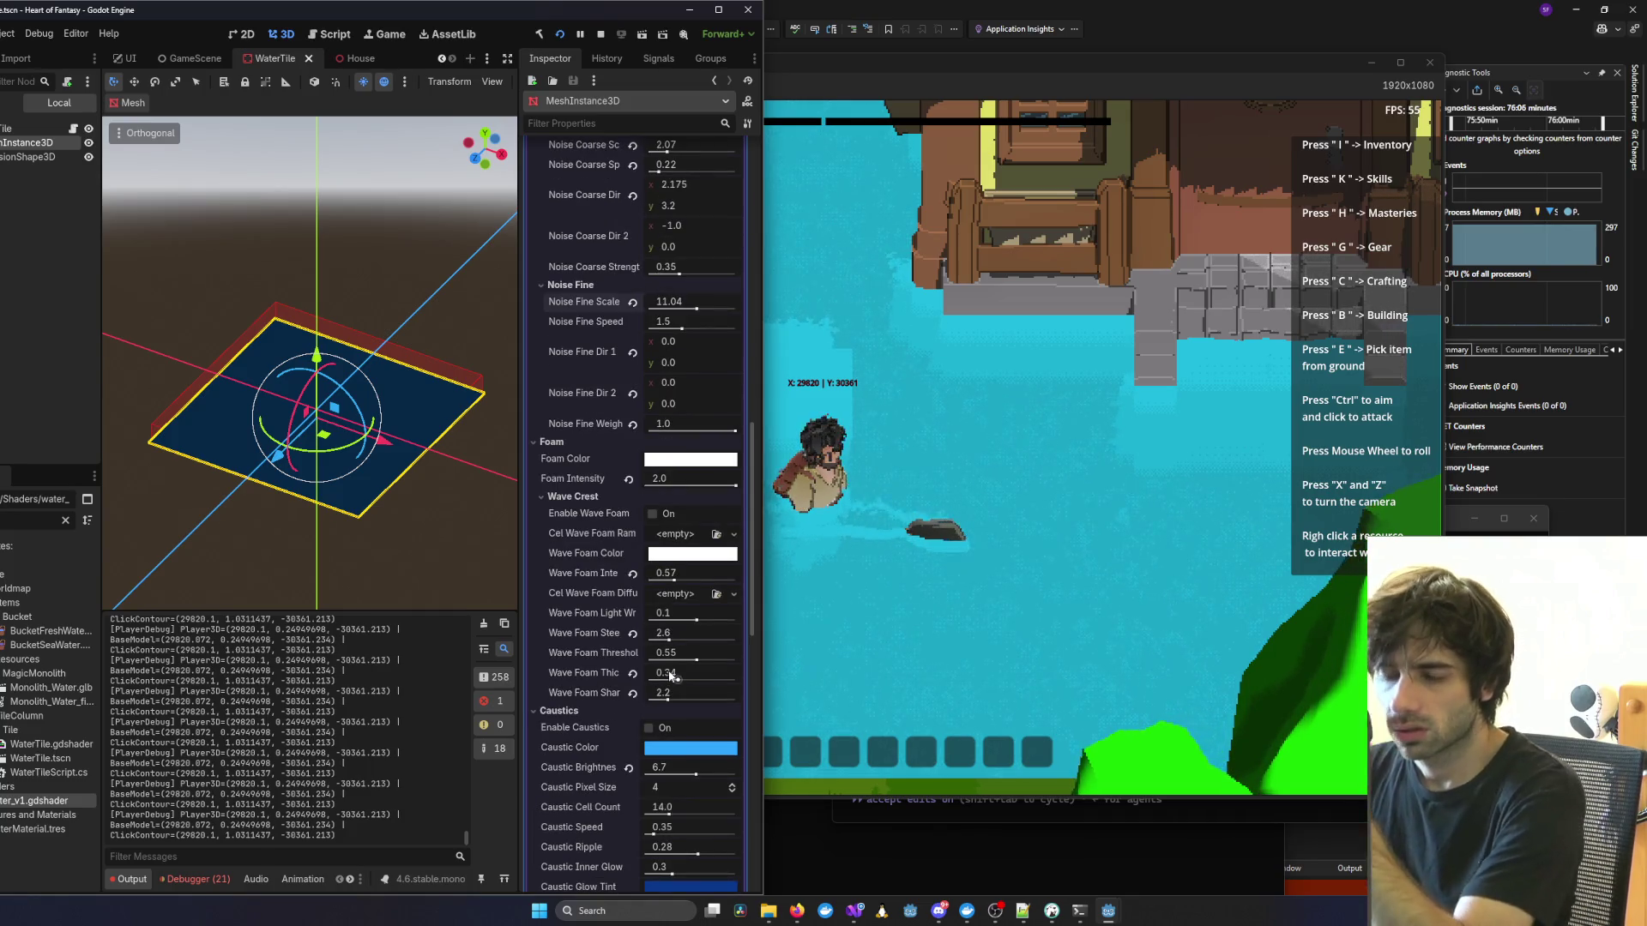
click(688, 776)
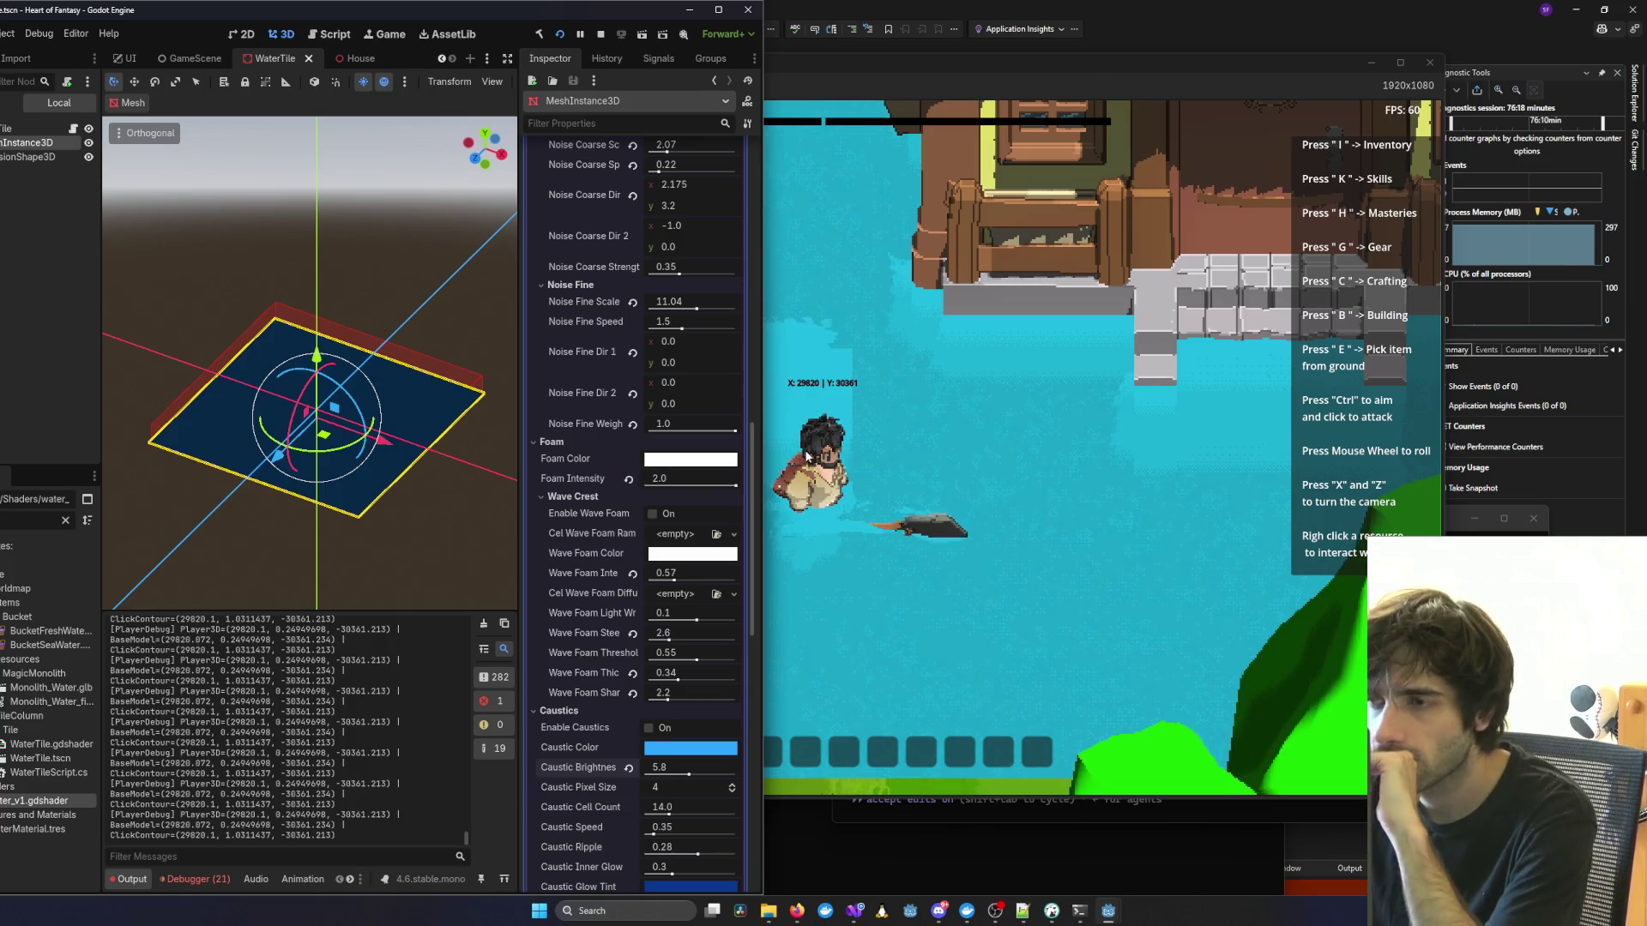
click(862, 463)
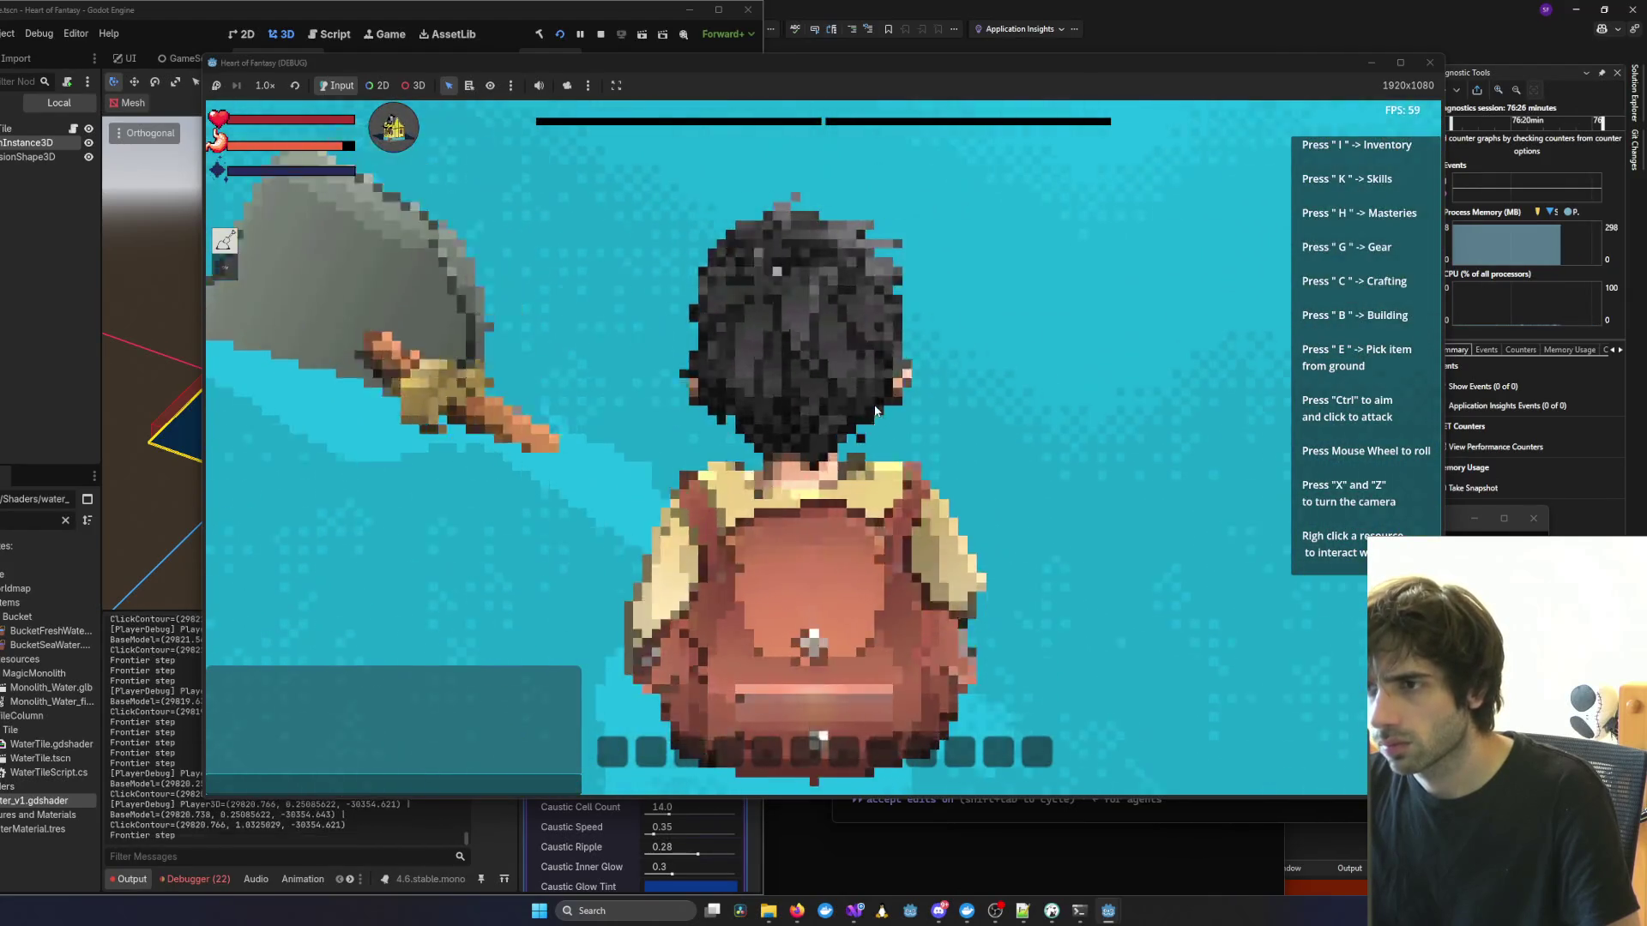
Enable Wave Foam and lower Foam Intensity from 2.0 to about 1.257.
key(alt+Tab)
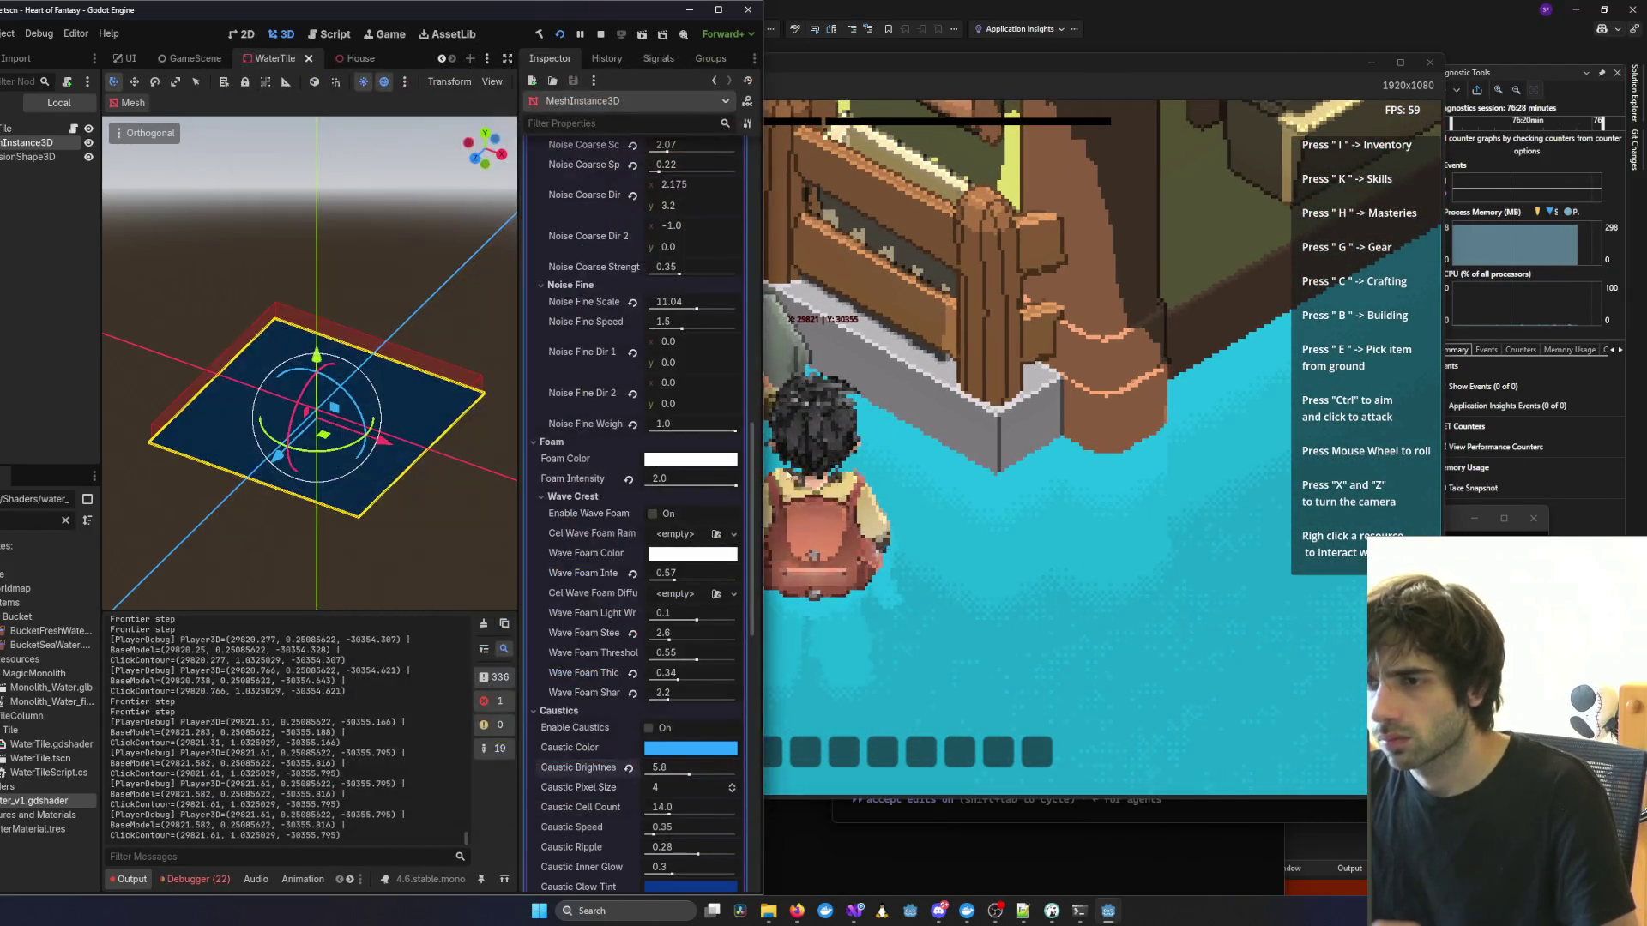
click(652, 513)
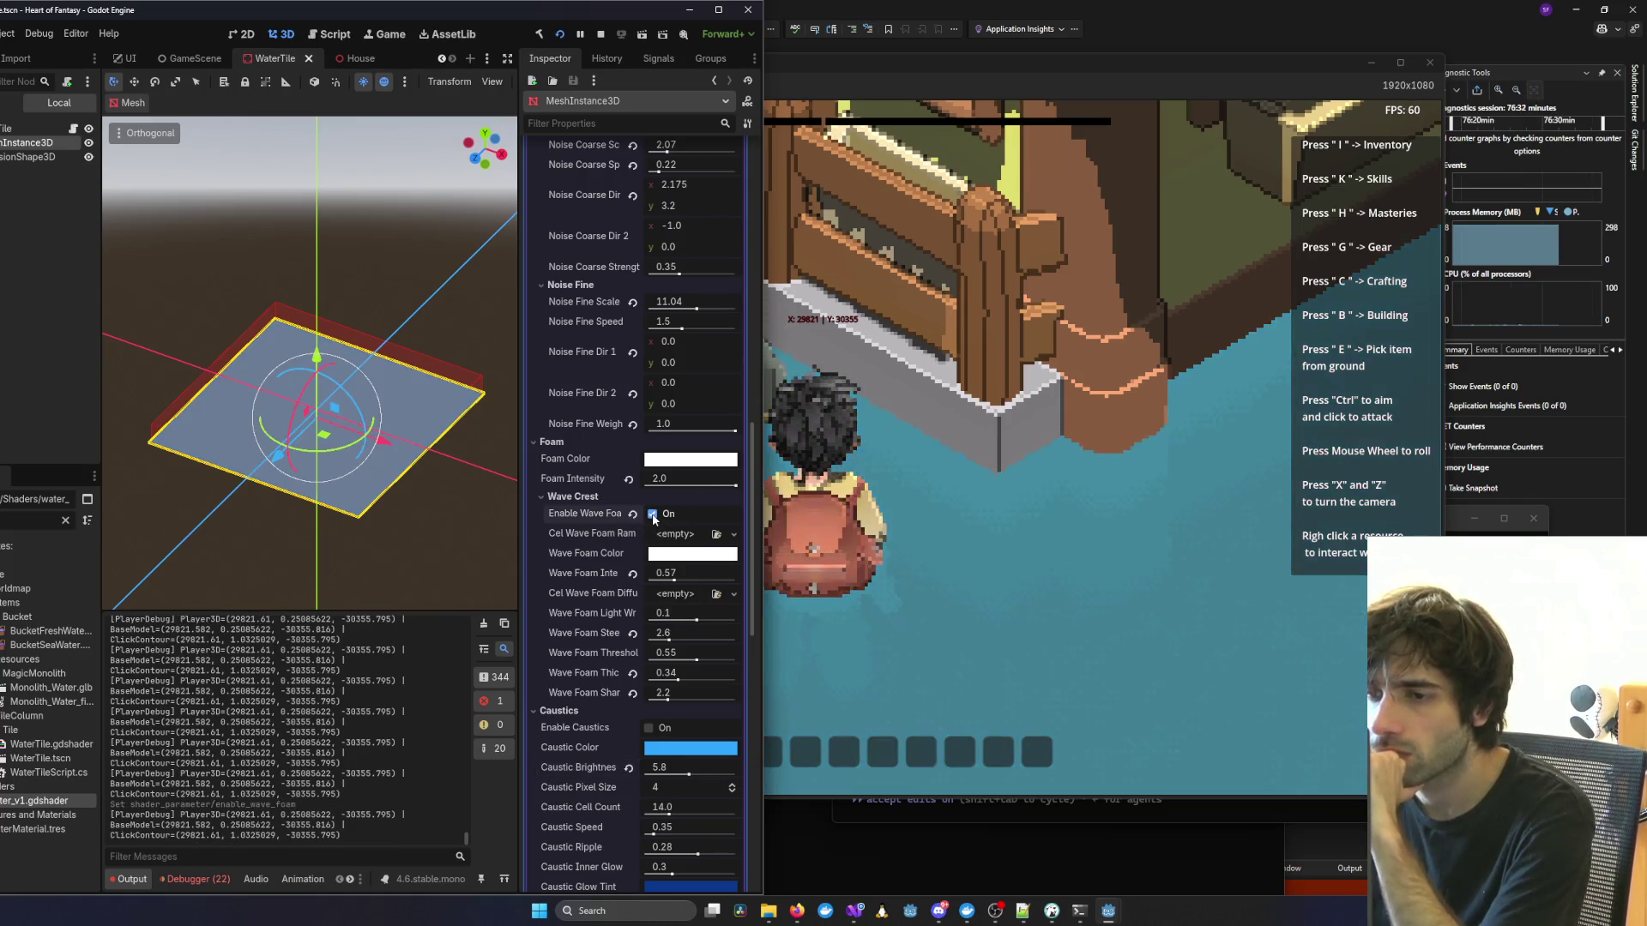
click(964, 548)
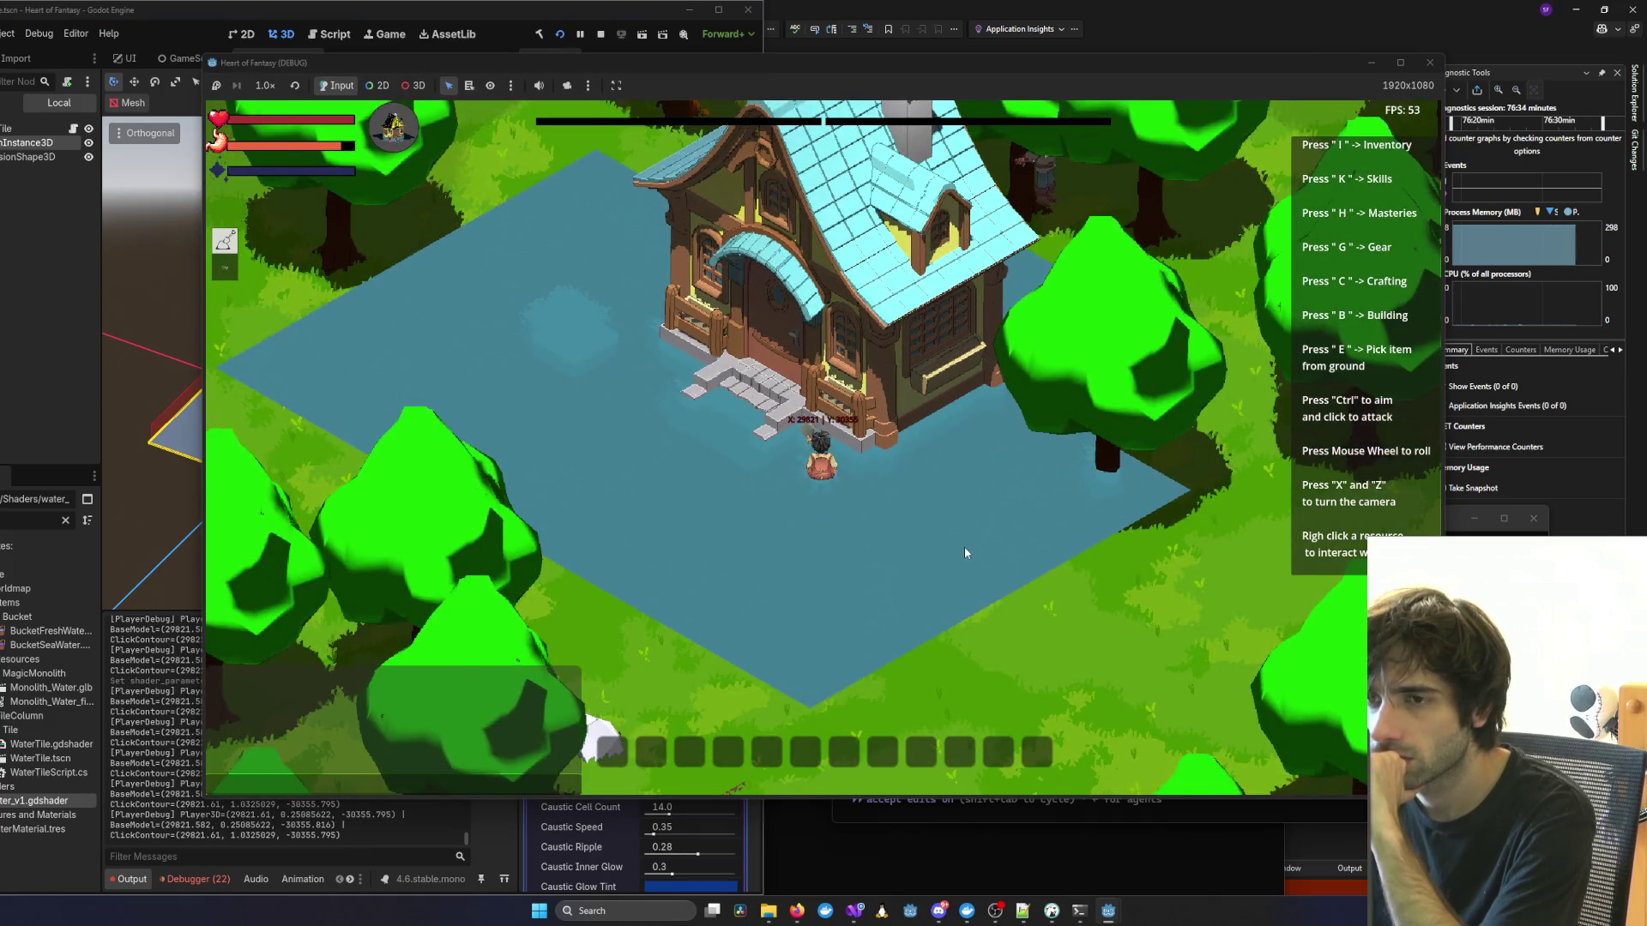
scroll(964, 553, up, 3)
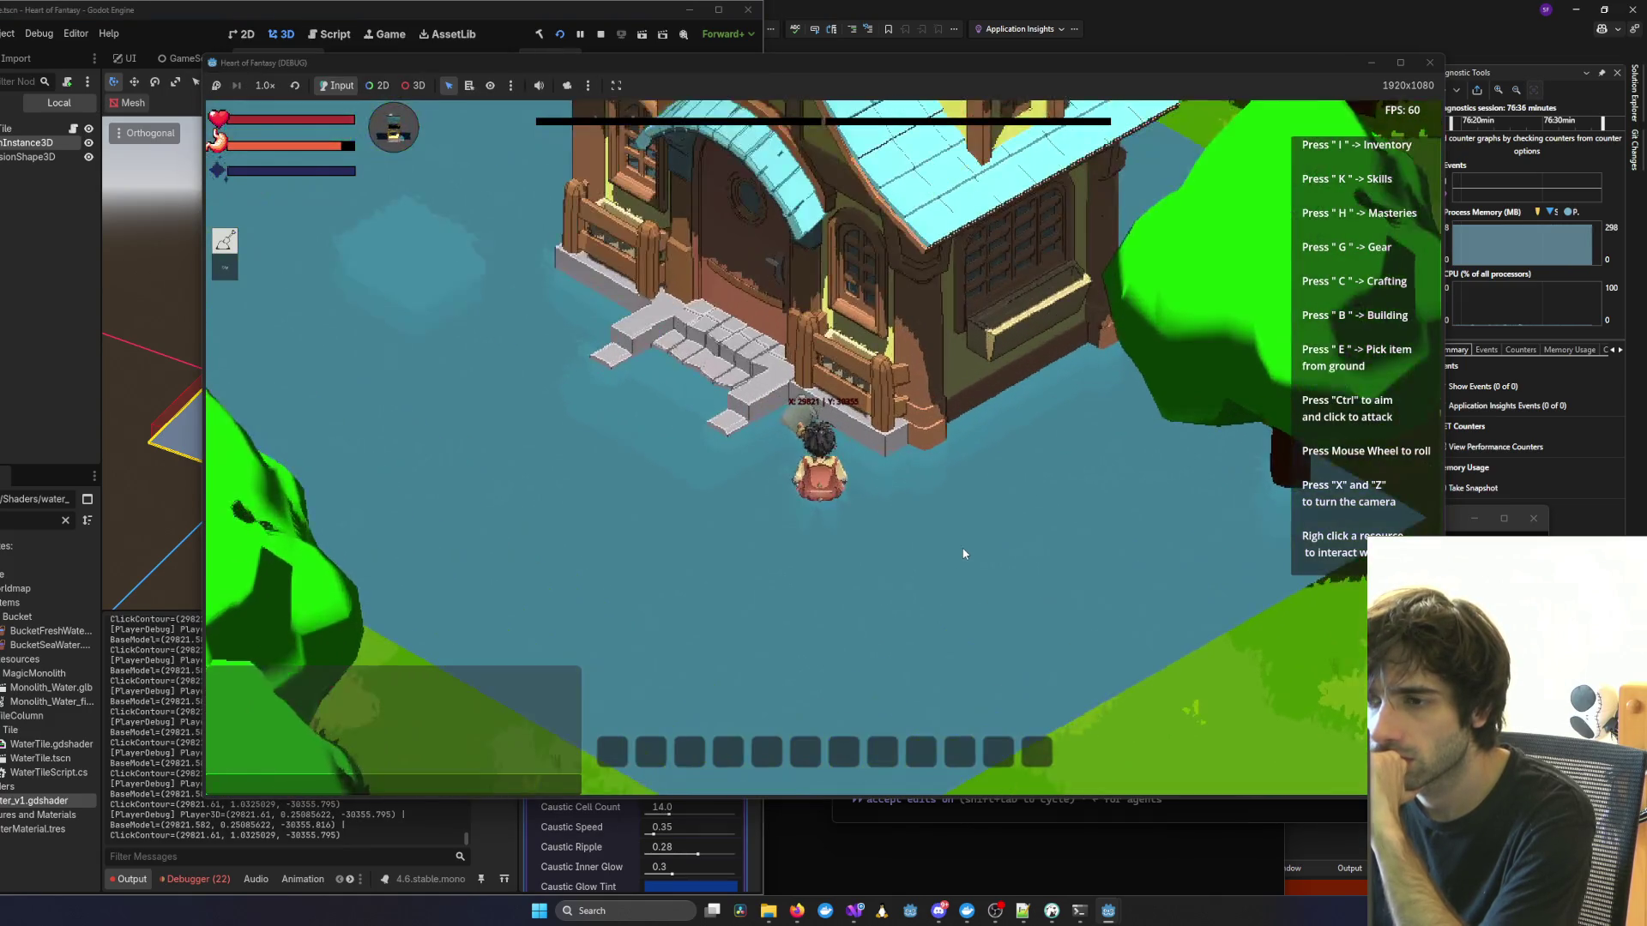
key(alt+Tab)
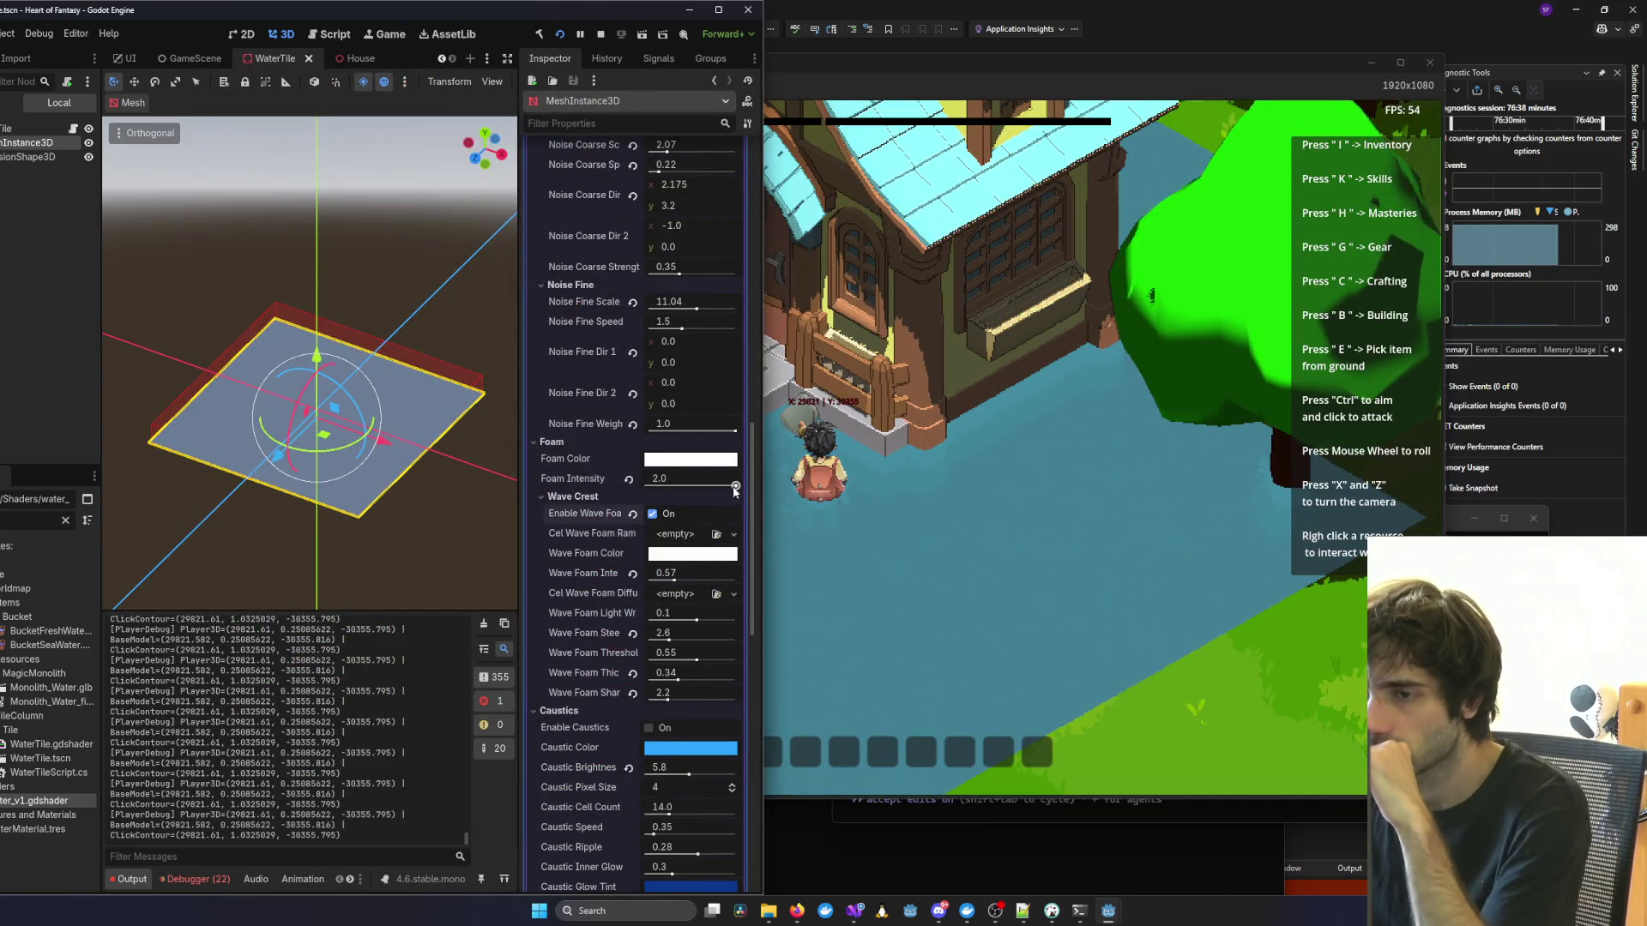
mouse_move(688, 486)
mouse_down()
mouse_move(645, 487)
mouse_move(702, 488)
mouse_up()
Give the Cel Wave Foam Ramp a CurveTexture with a new Curve.
click(733, 535)
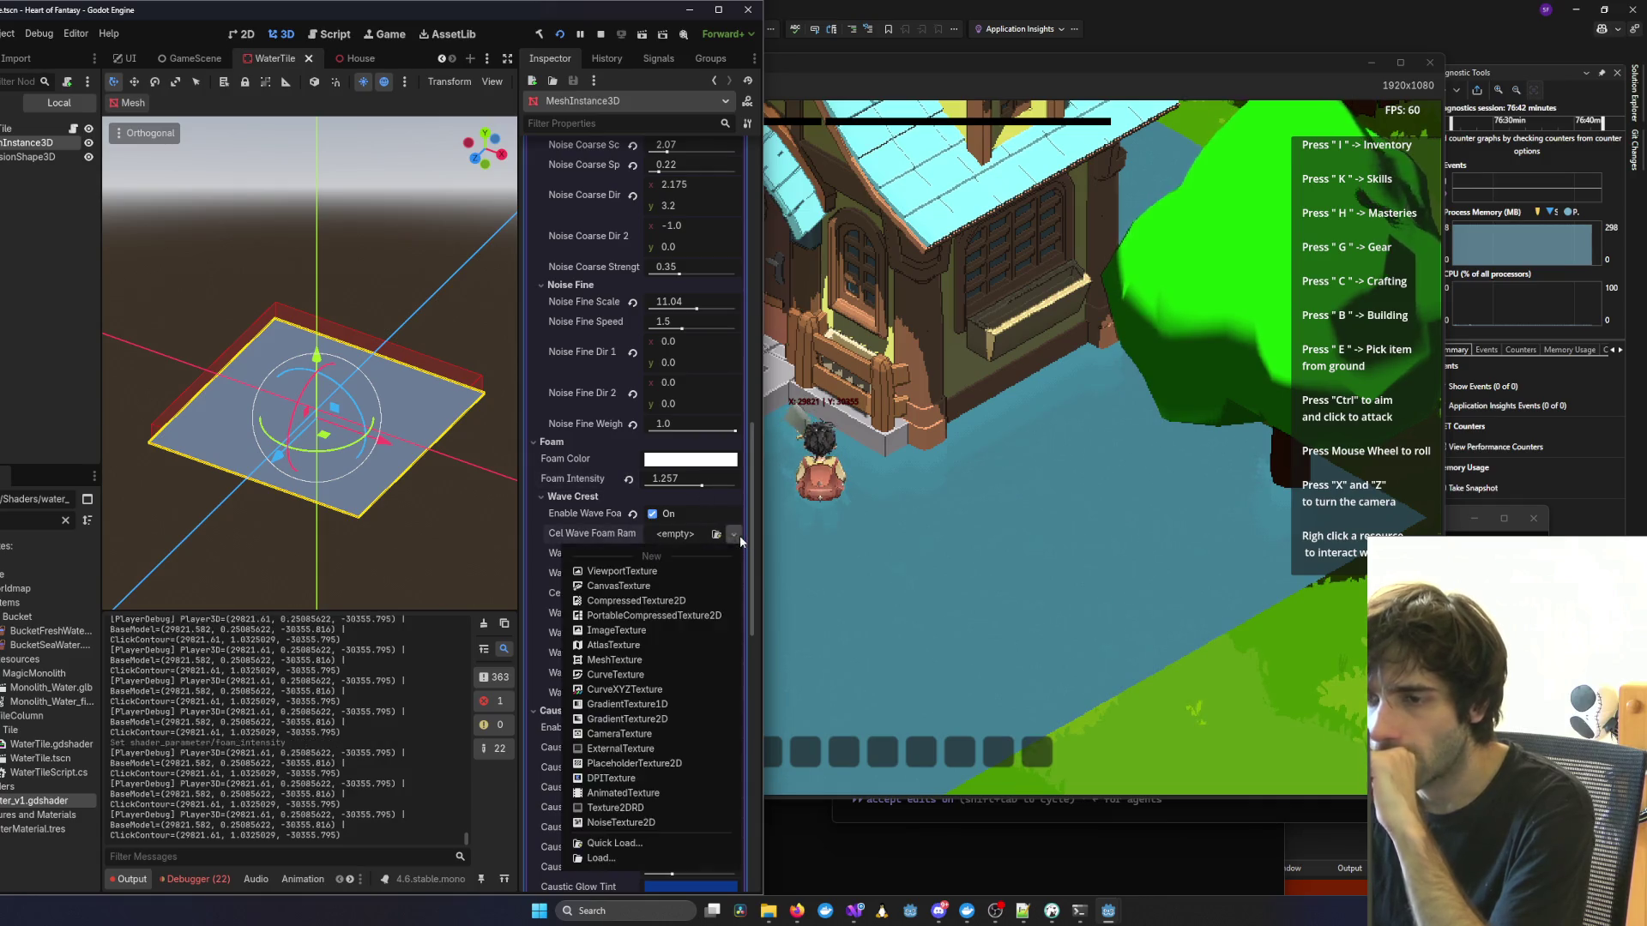
click(651, 673)
click(690, 533)
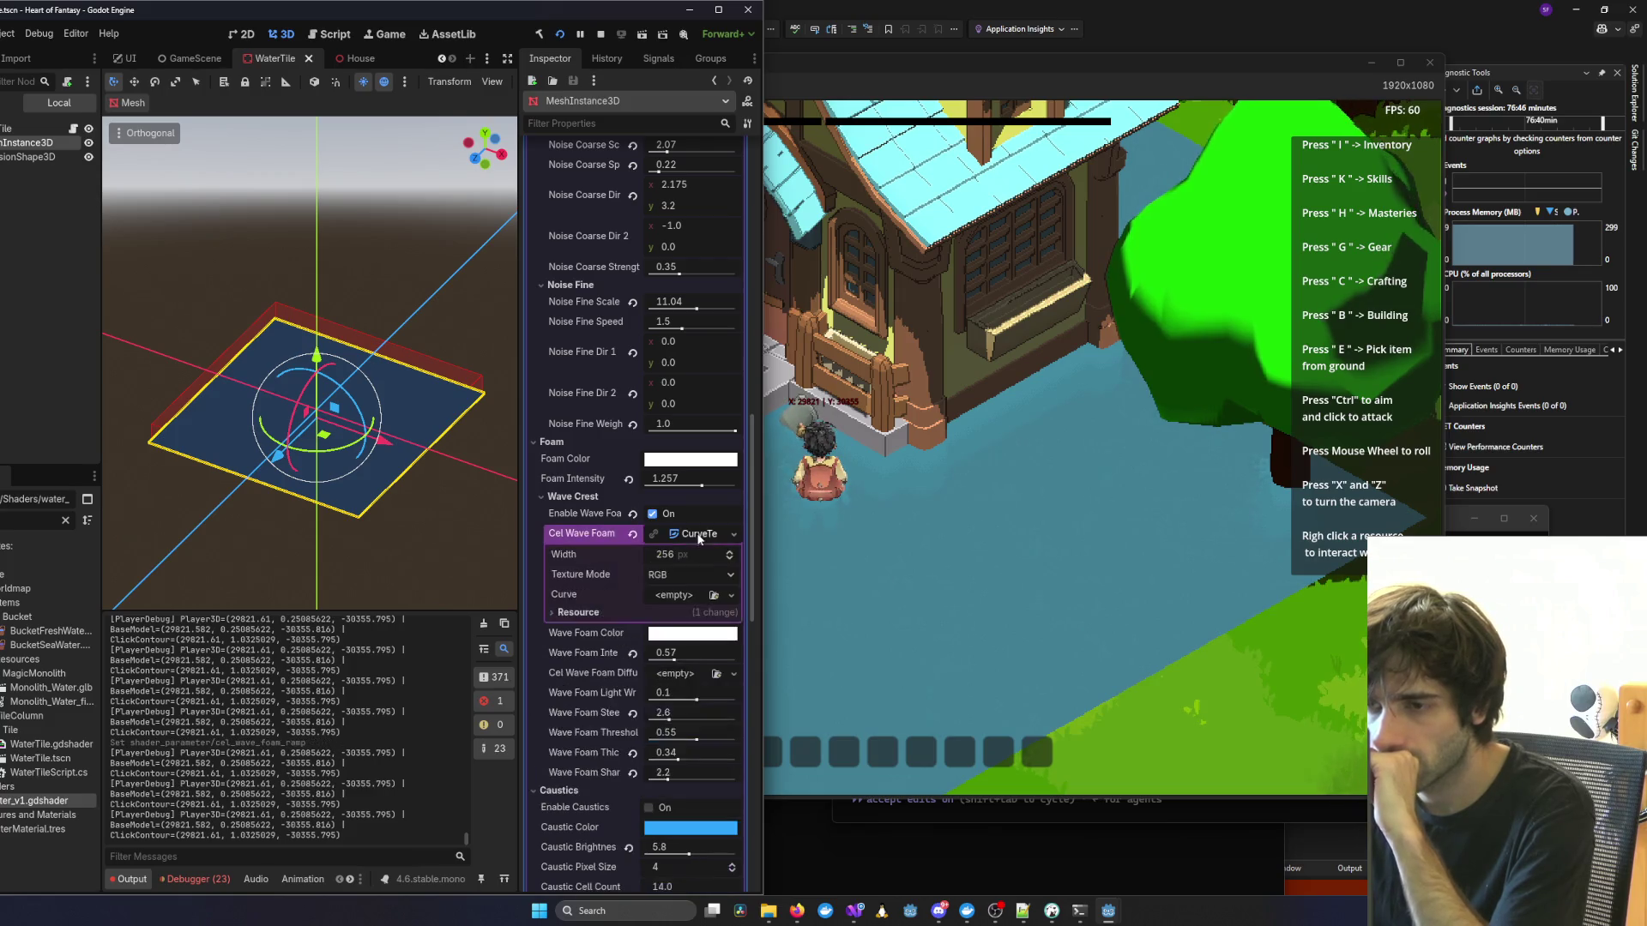
click(731, 594)
click(696, 614)
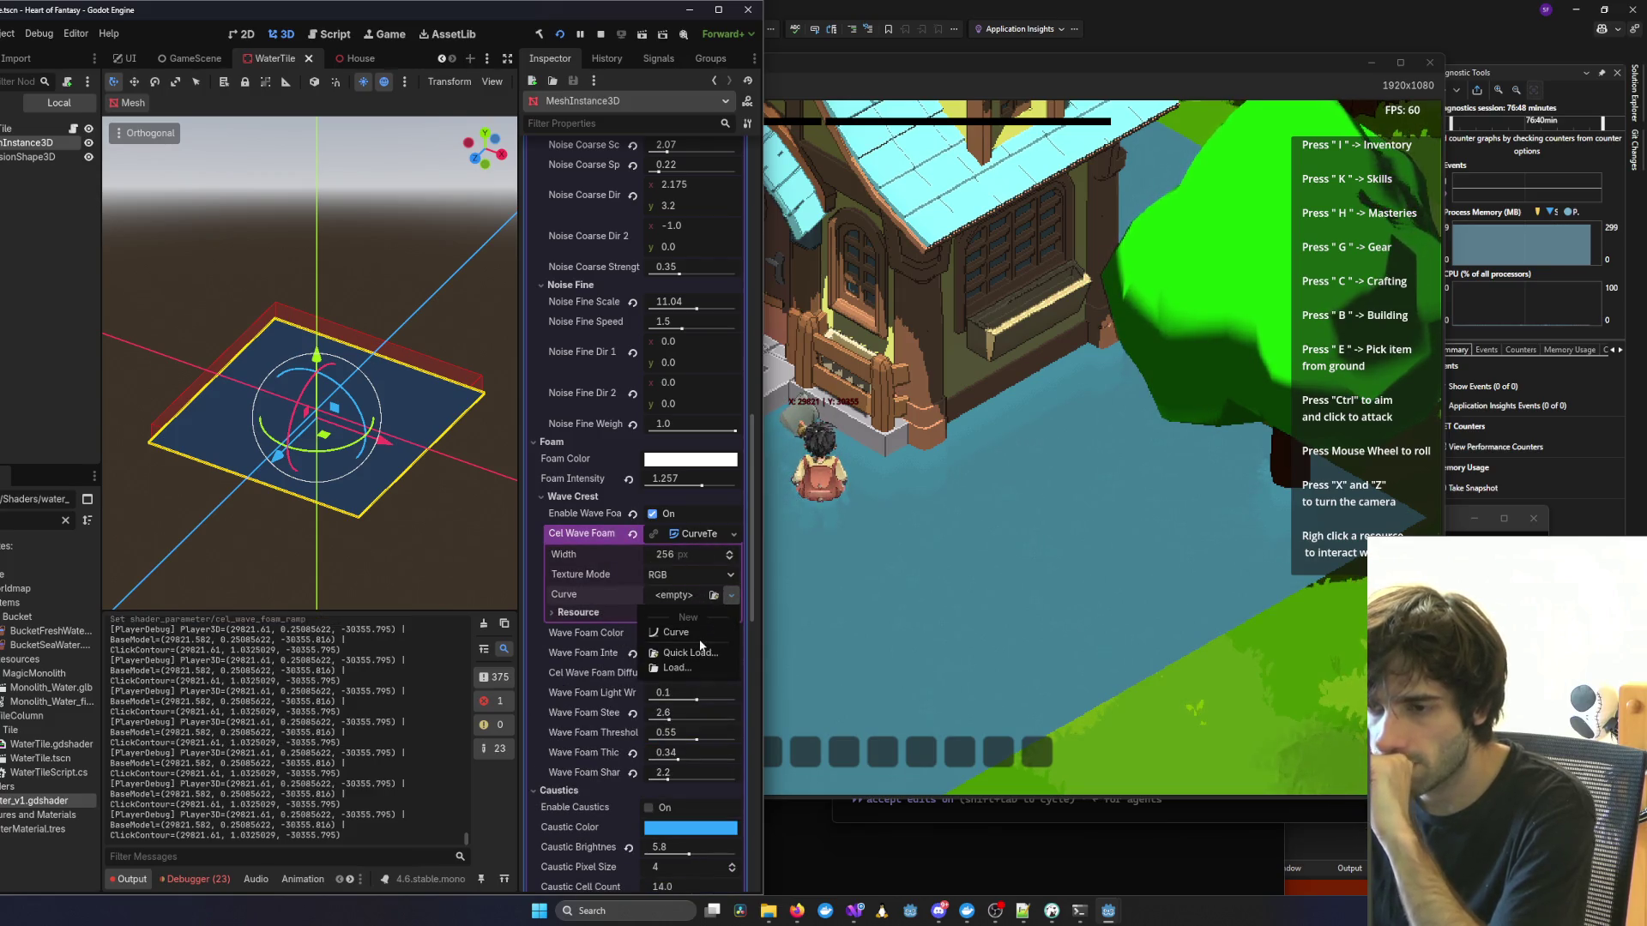
Check the game, collapse the ramp settings, and lower Wave Foam Intensity from 0.57 to 0.29.
click(846, 599)
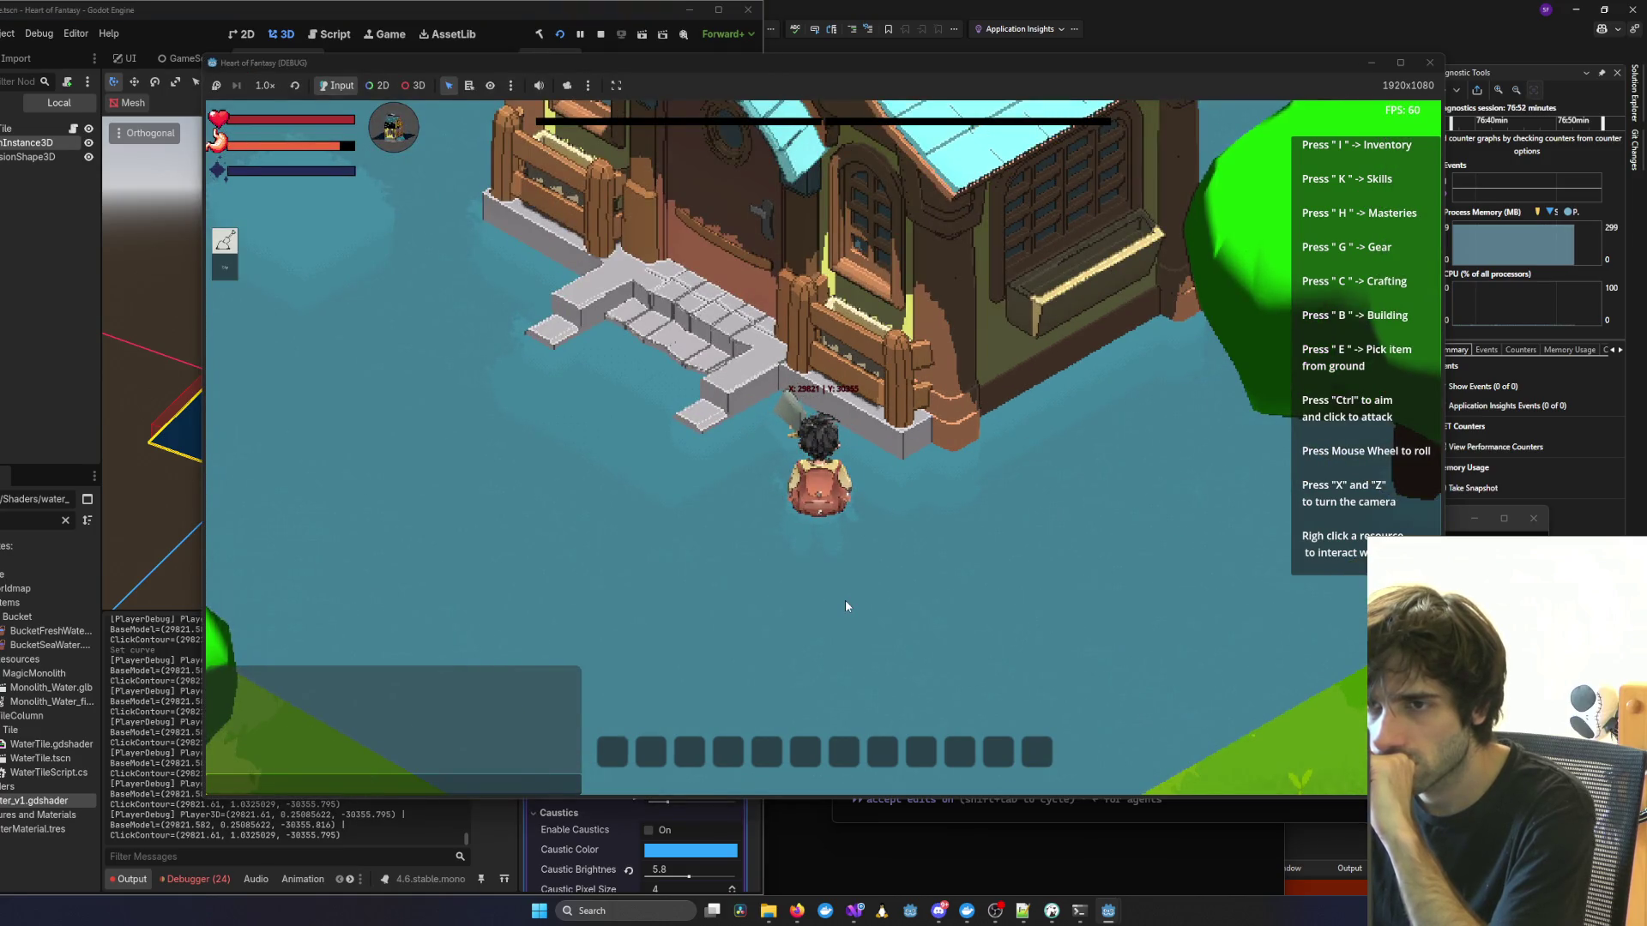
scroll(846, 600, up, 3)
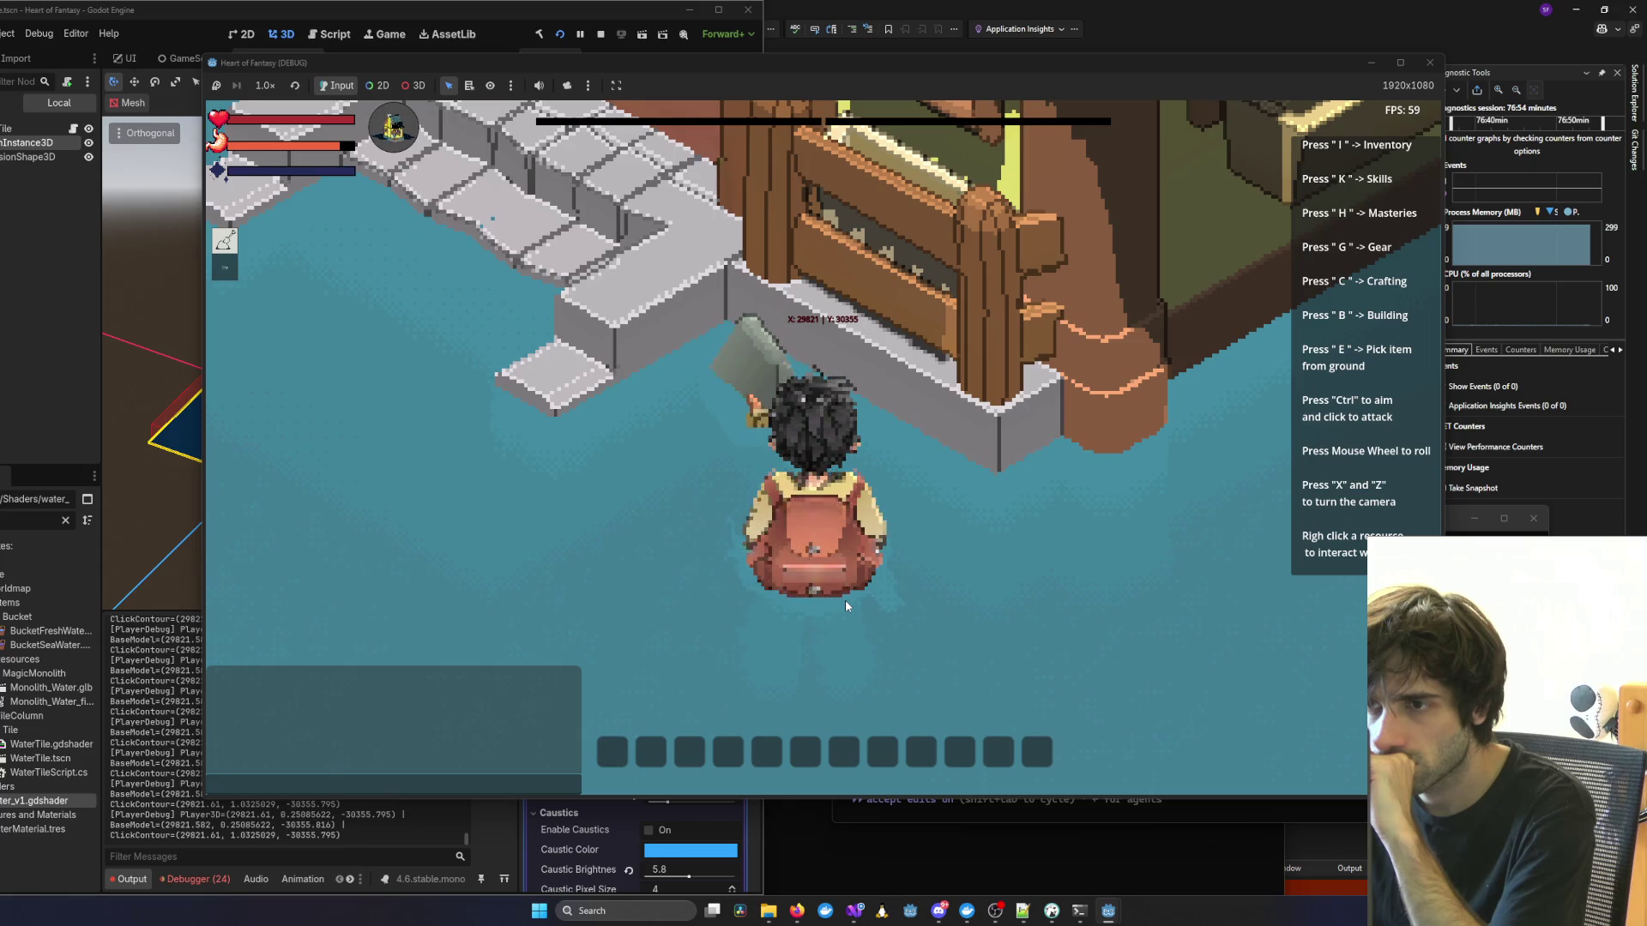
key(alt+Tab)
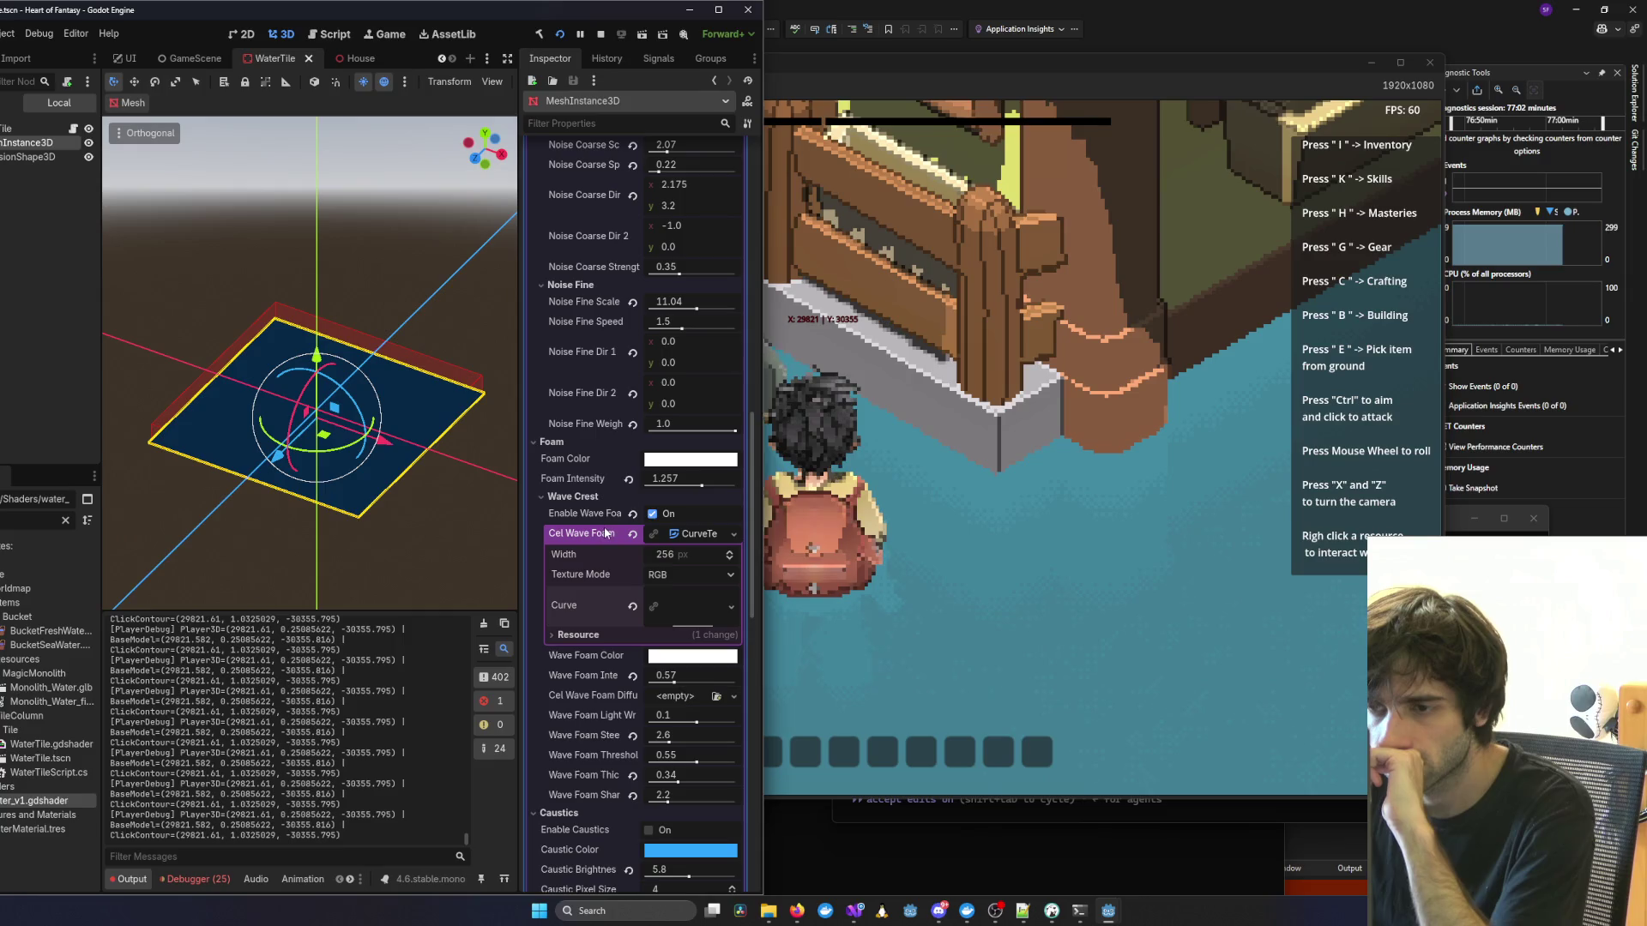
click(686, 533)
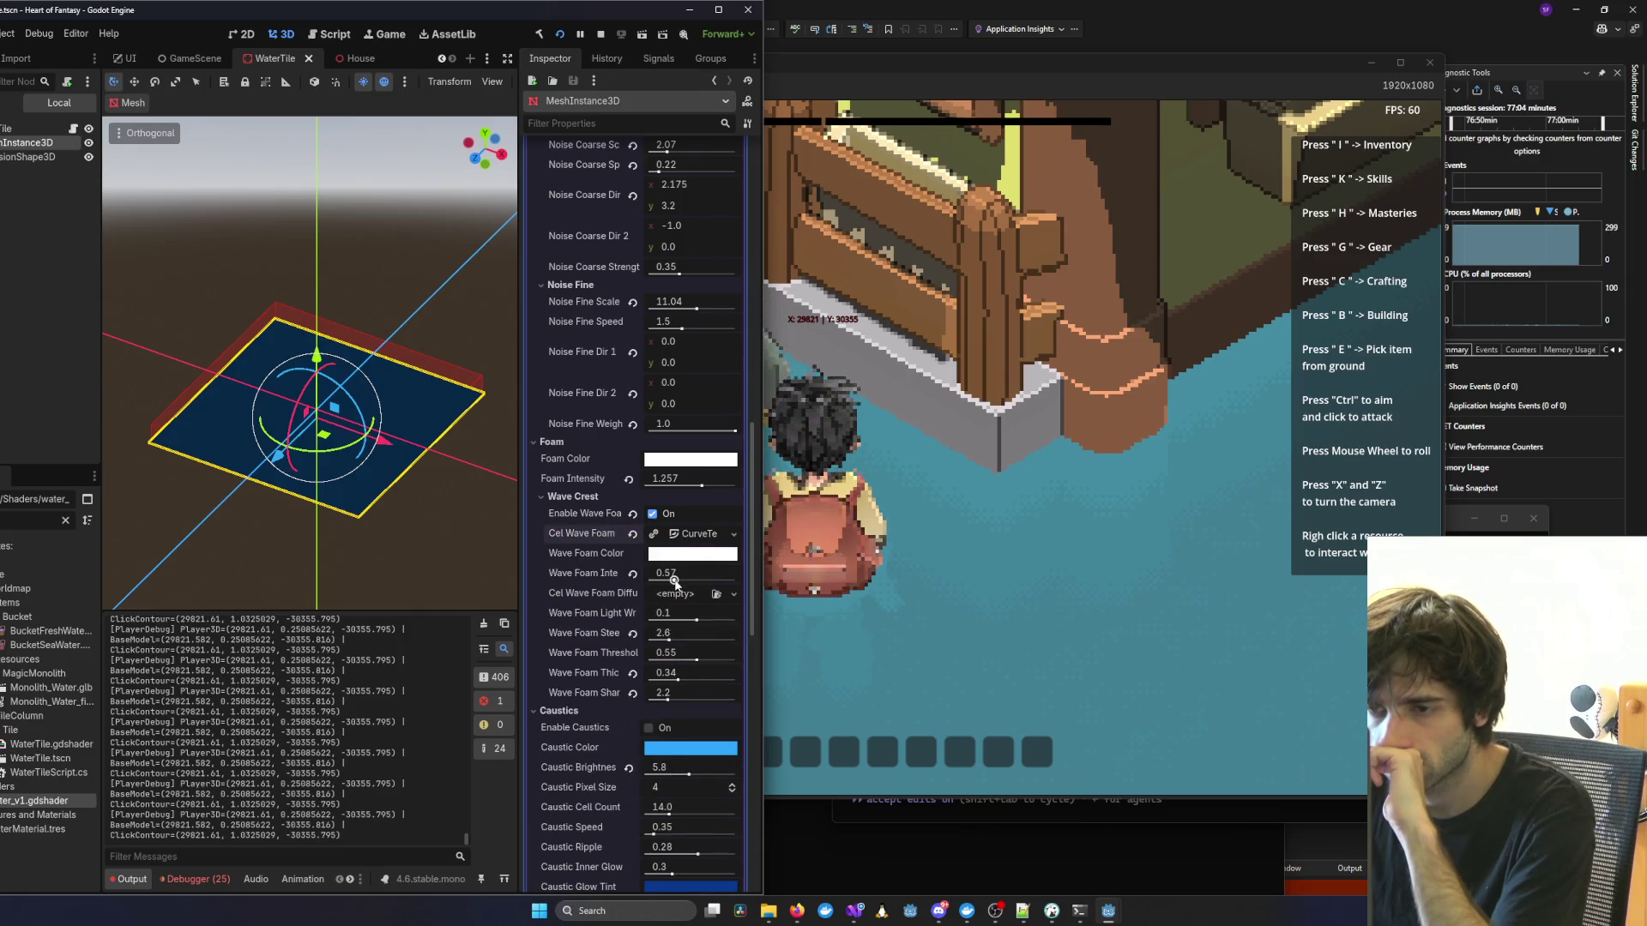
drag(675, 581, 662, 590)
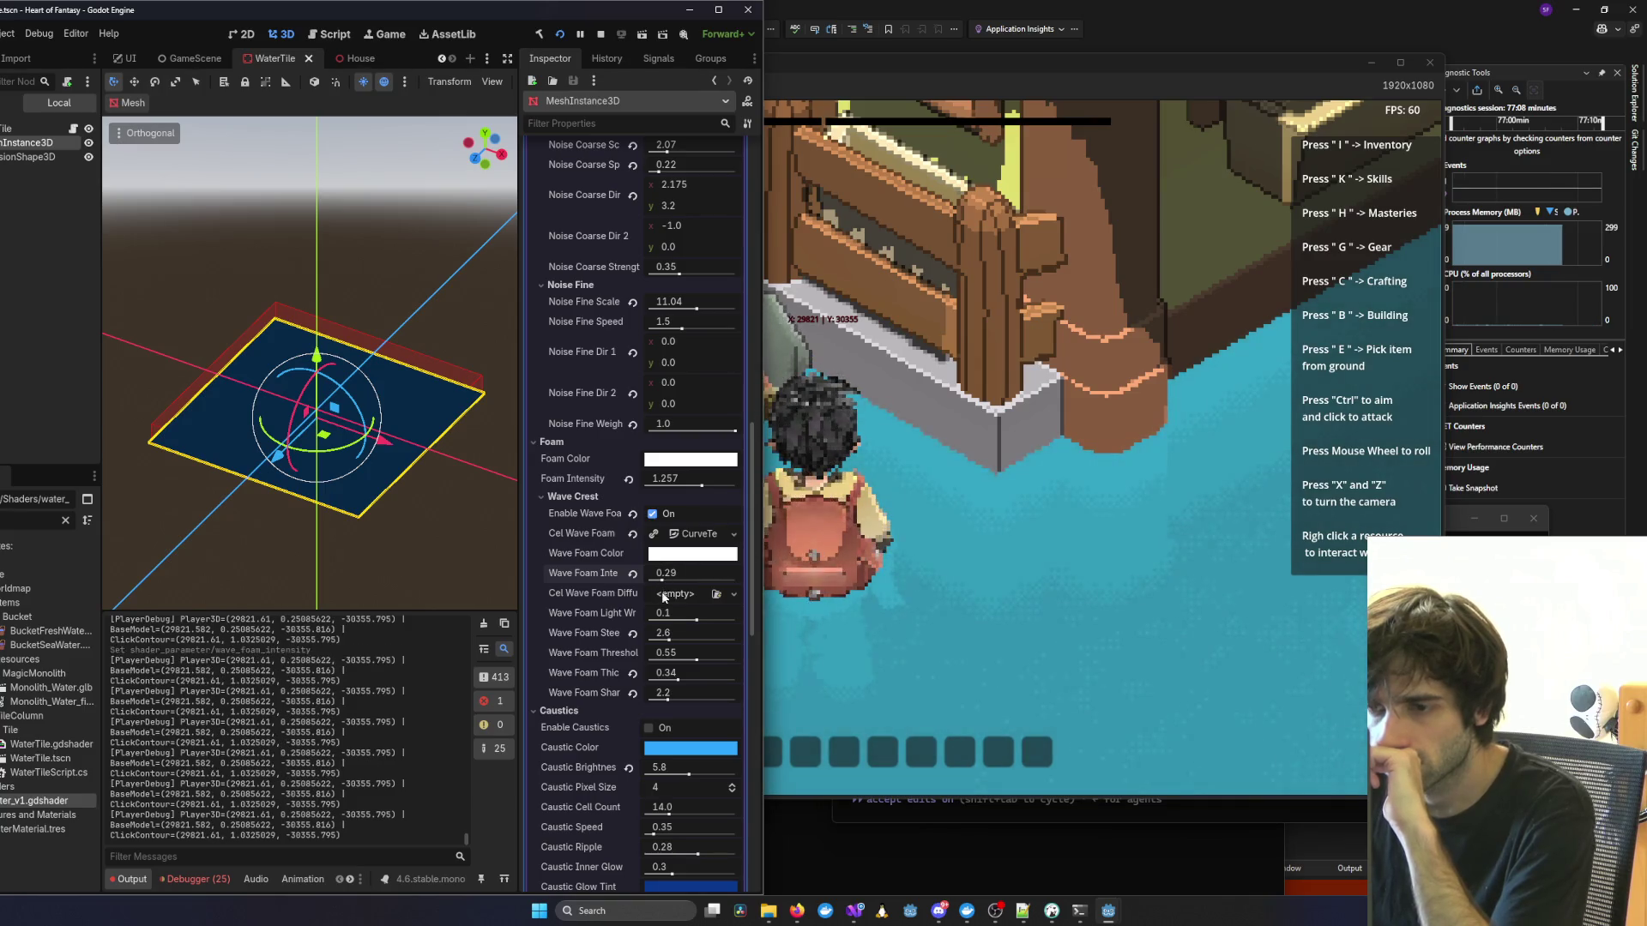
Assign a new CurveTexture with a new Curve to Cel Wave Foam Diffuse and check the game.
click(734, 595)
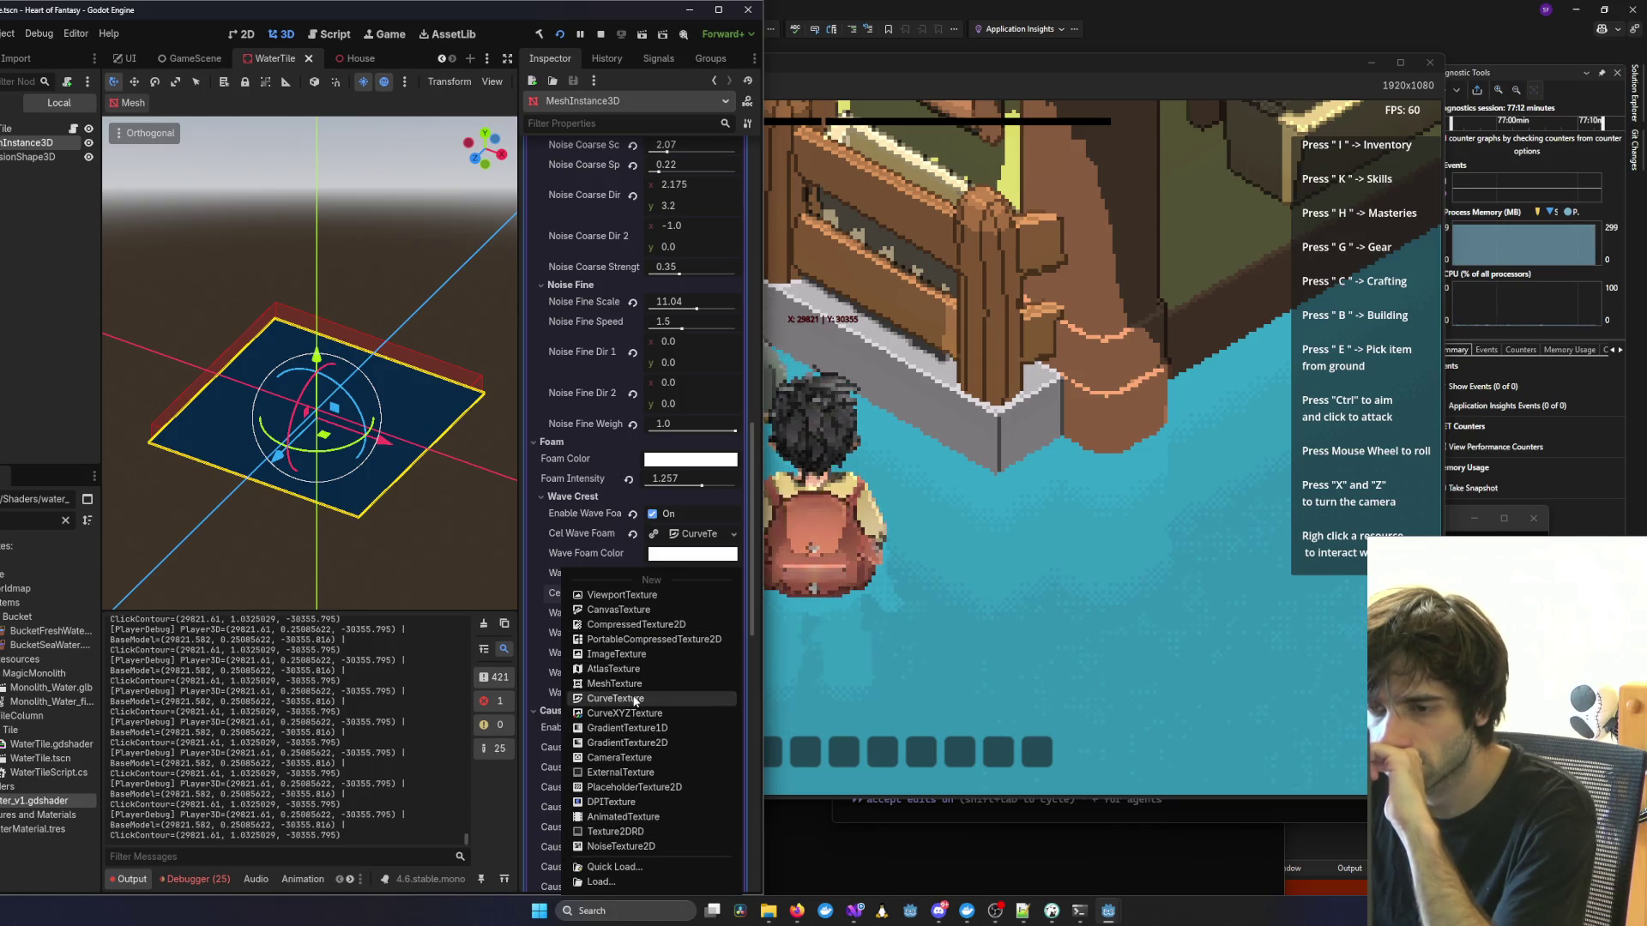
click(635, 699)
click(696, 593)
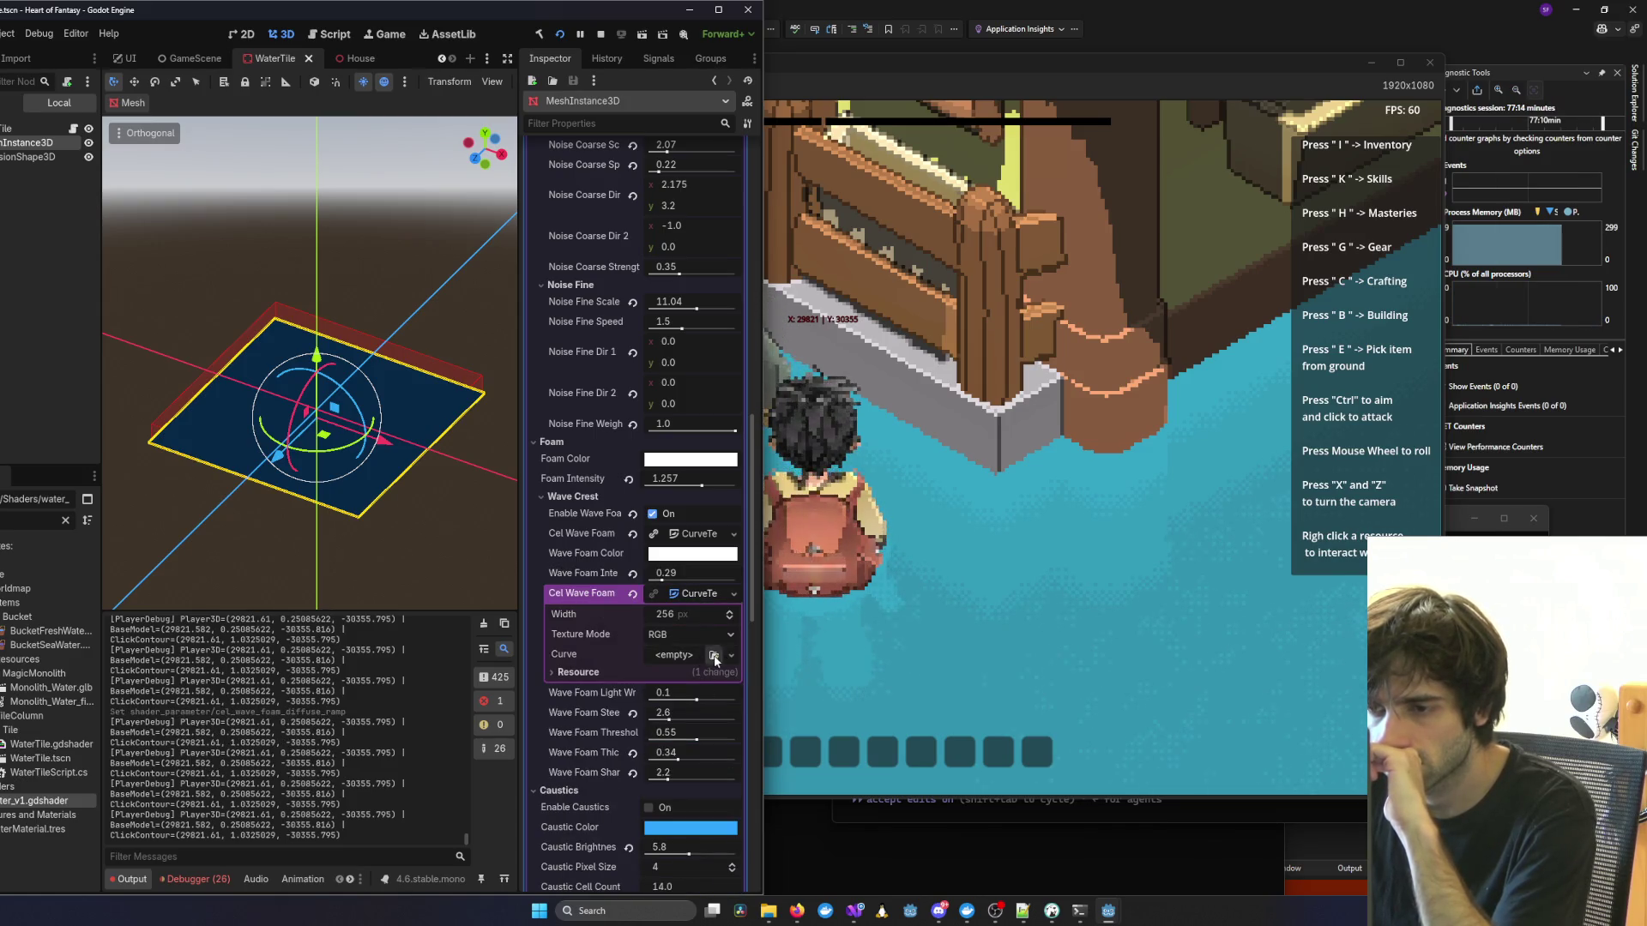
click(715, 657)
click(693, 692)
click(1032, 626)
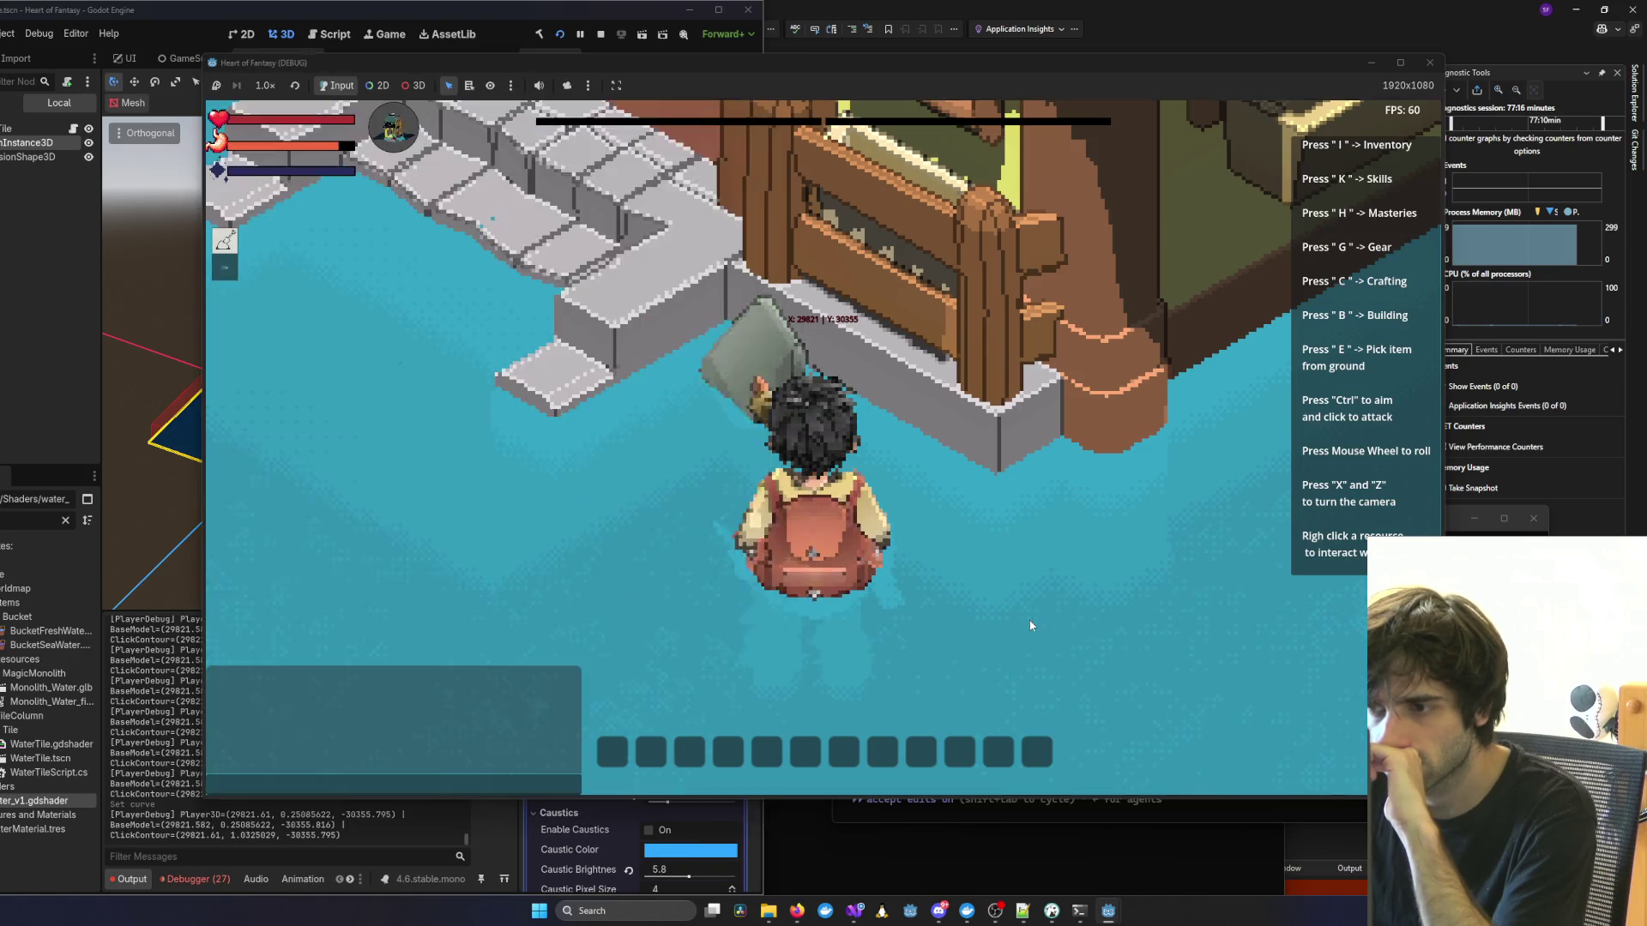
scroll(1031, 626, down, 5)
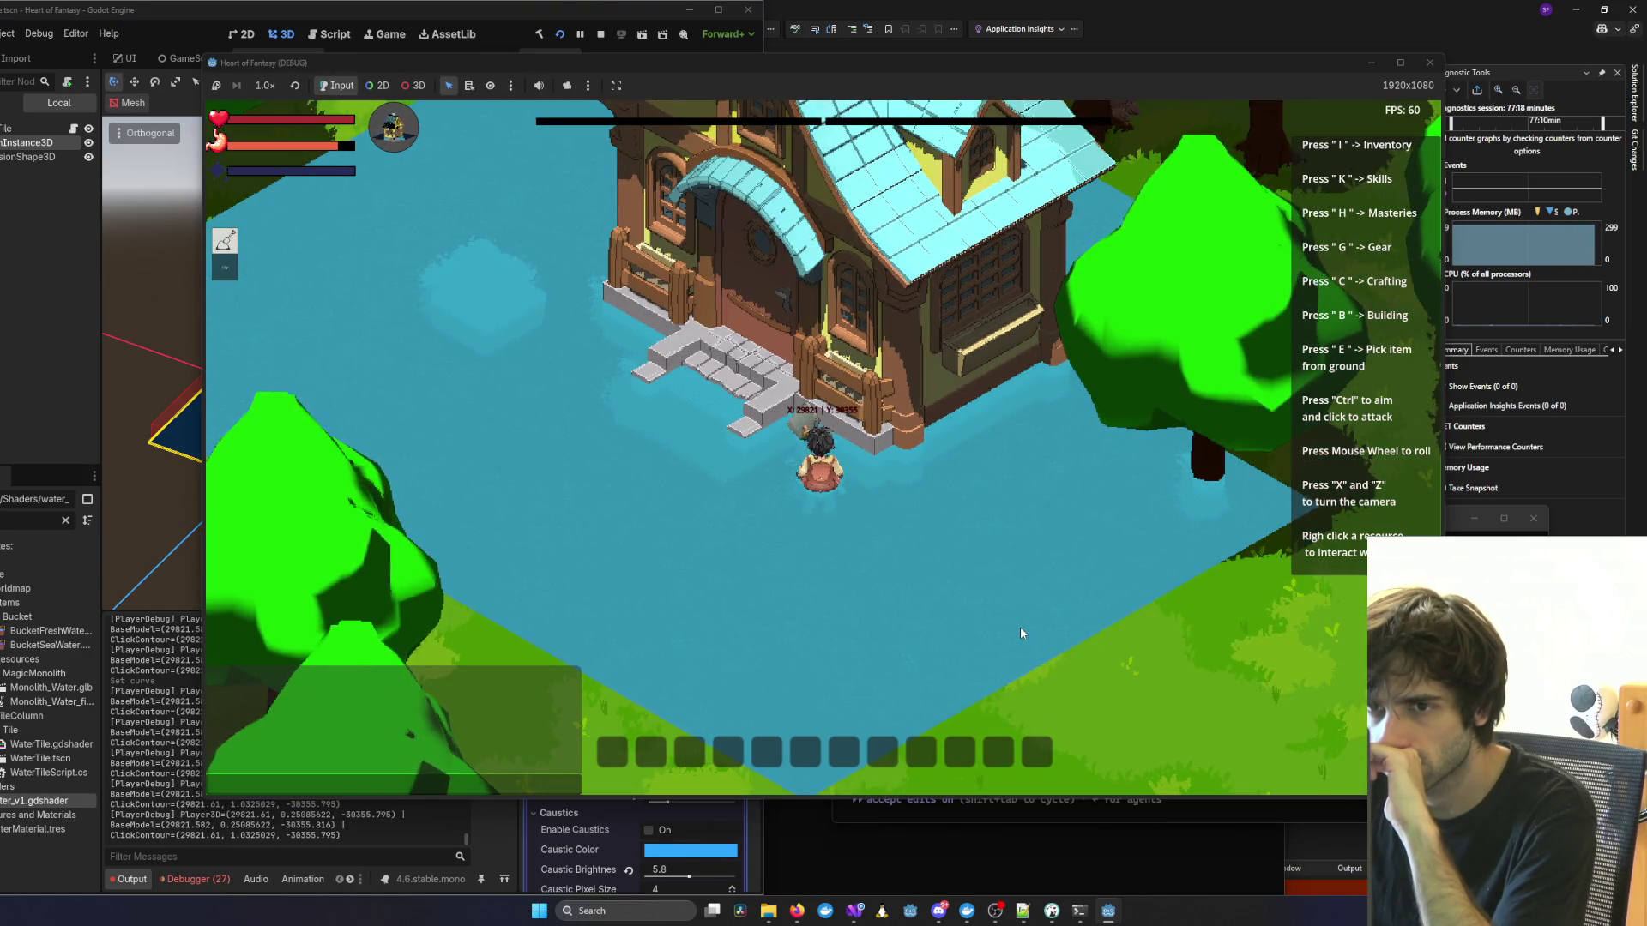
scroll(1020, 633, up, 3)
key(alt+Tab)
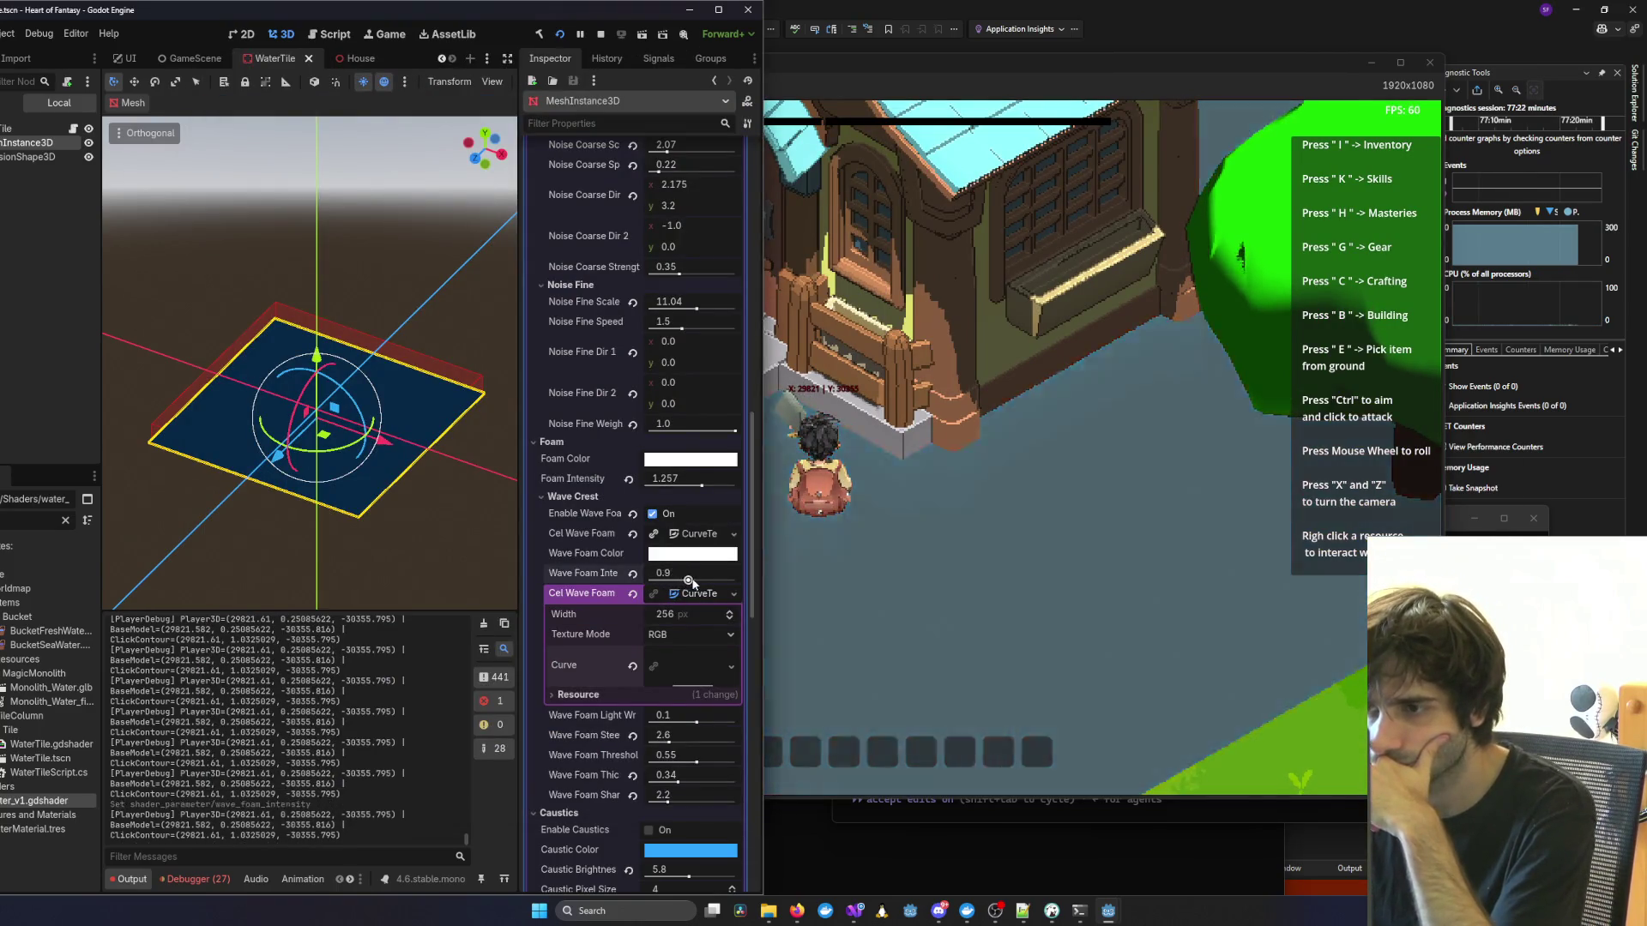
Set Wave Foam Intensity to 0.32 and Sharpness to 2.5, toggling wave foam off and on.
drag(663, 583, 663, 584)
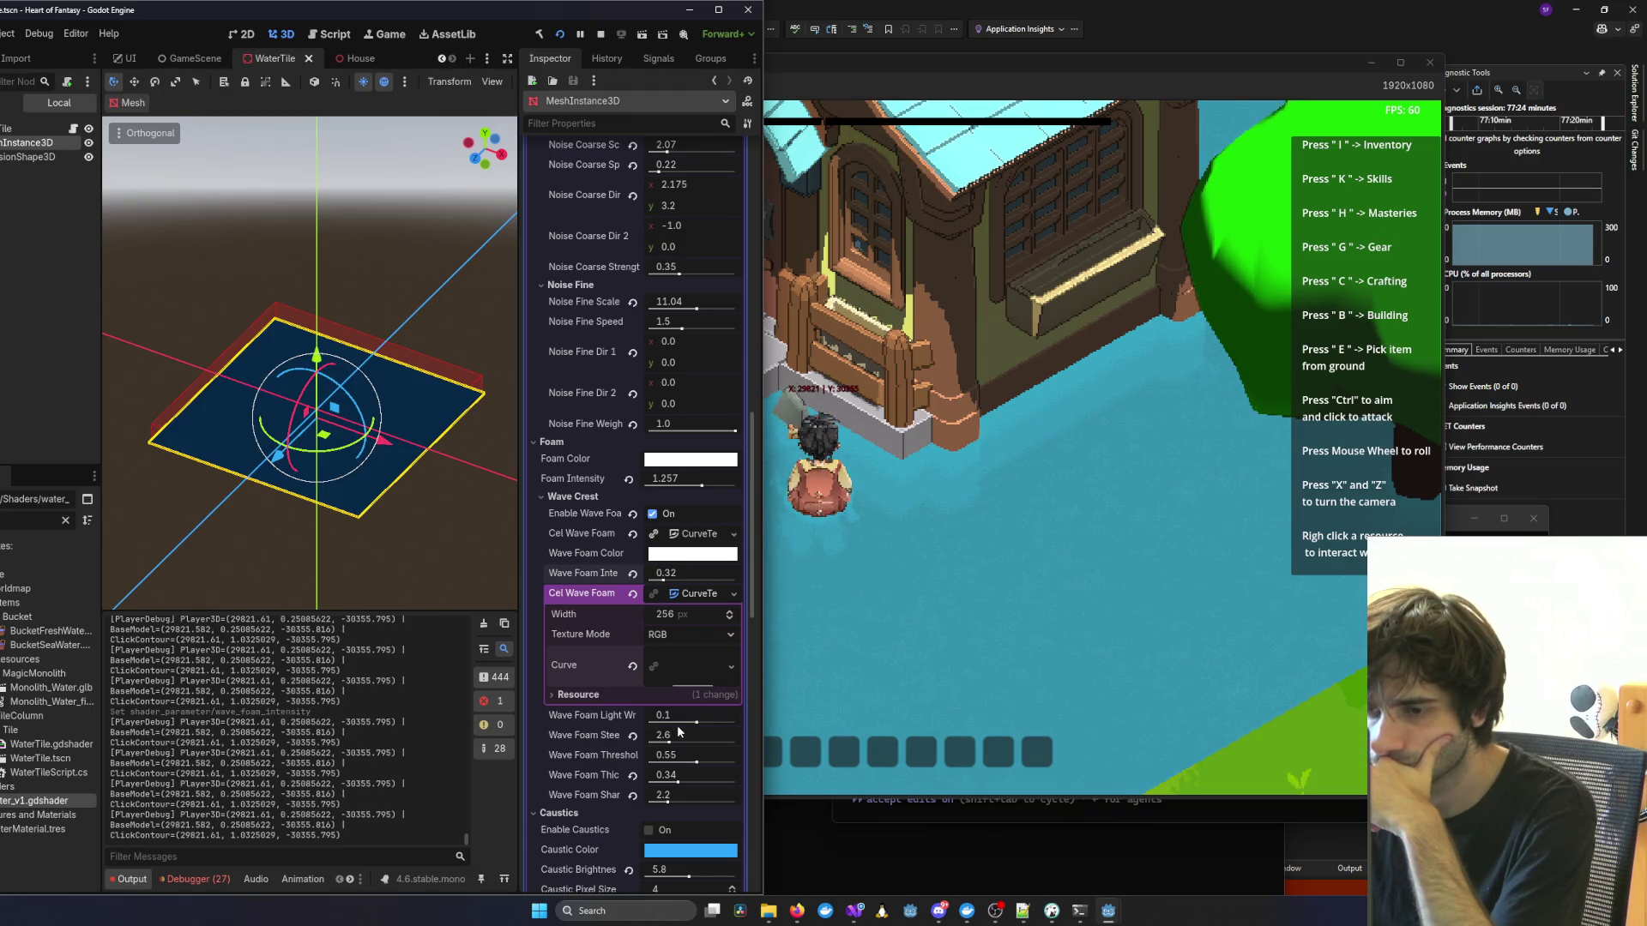
mouse_move(697, 723)
mouse_down()
mouse_move(662, 723)
mouse_move(699, 723)
mouse_up()
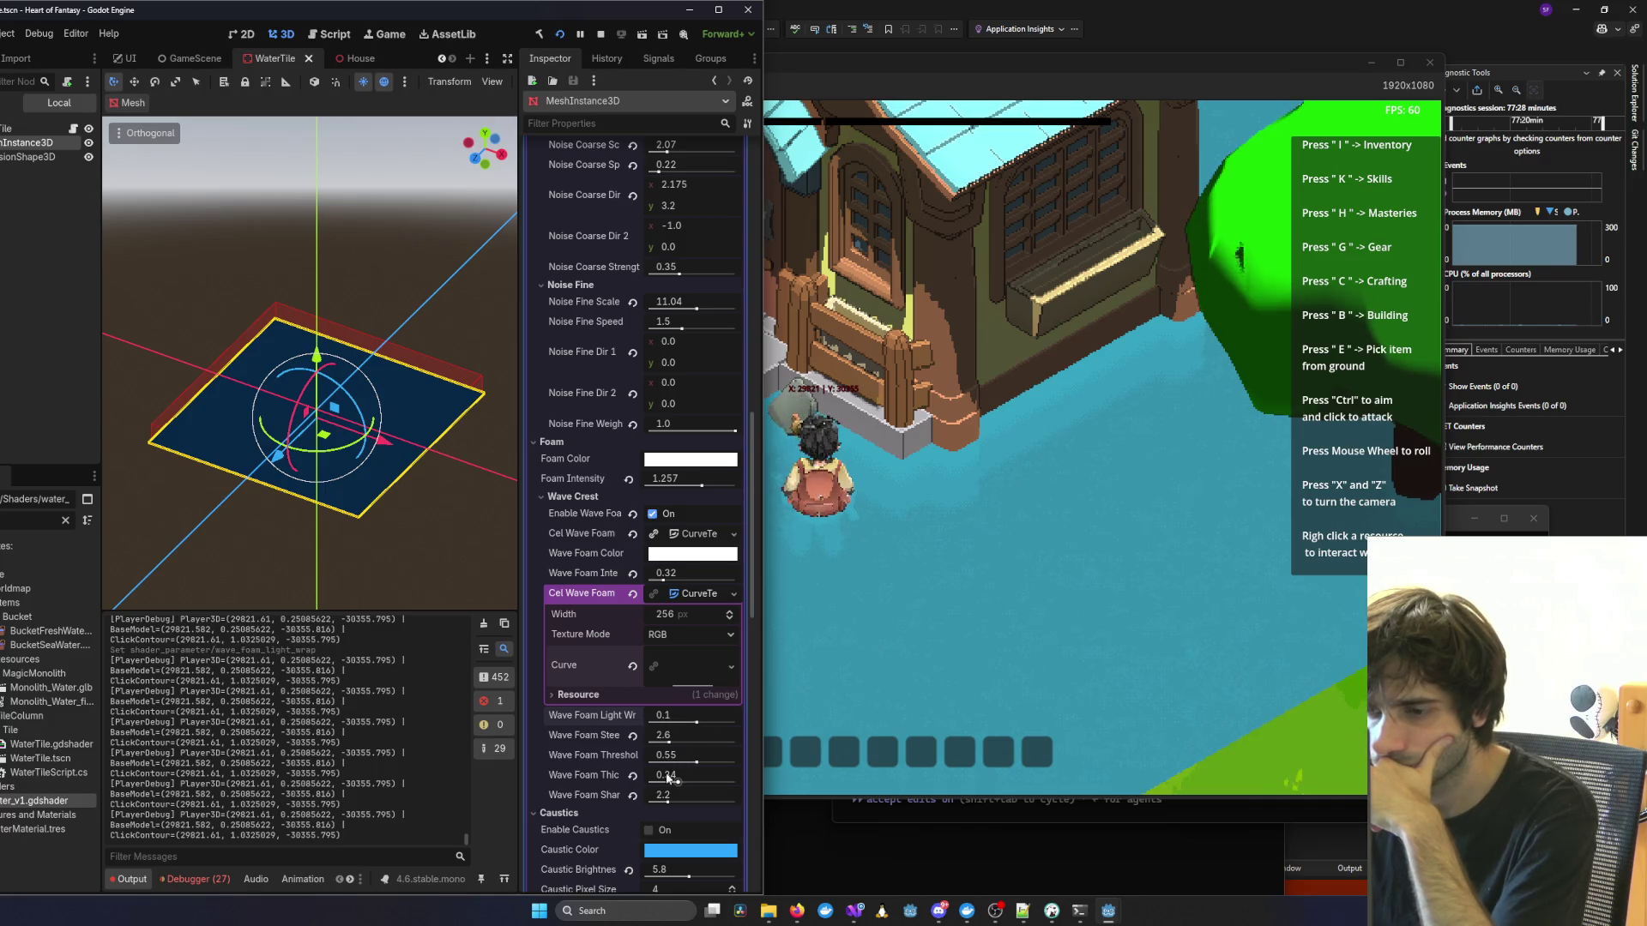
click(651, 515)
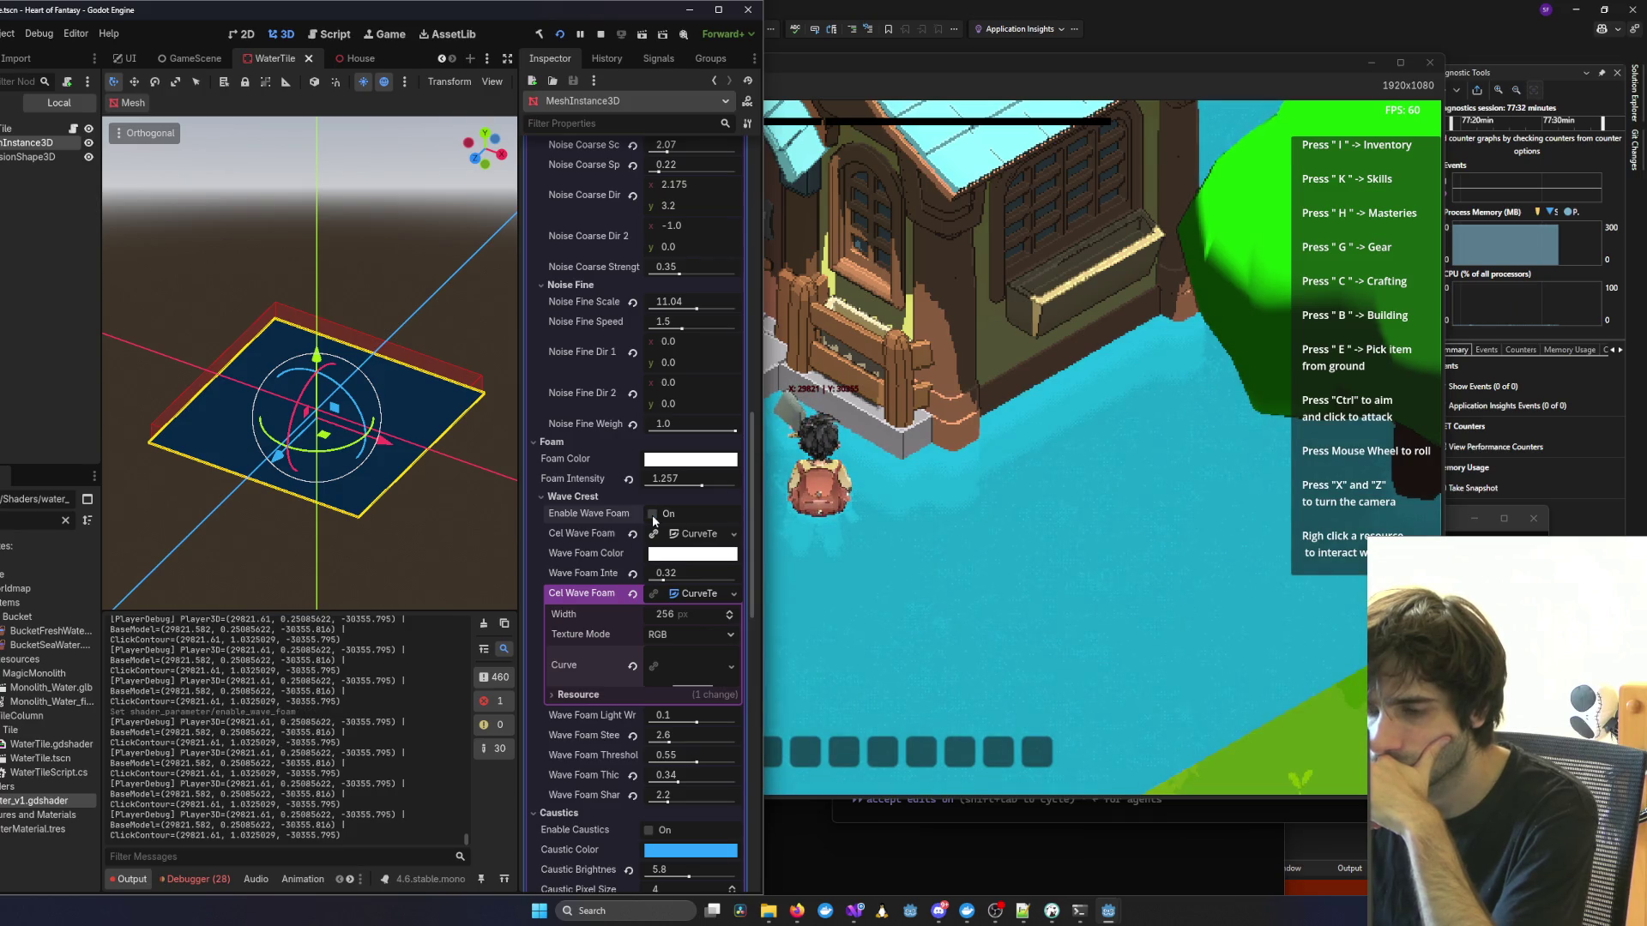
click(652, 515)
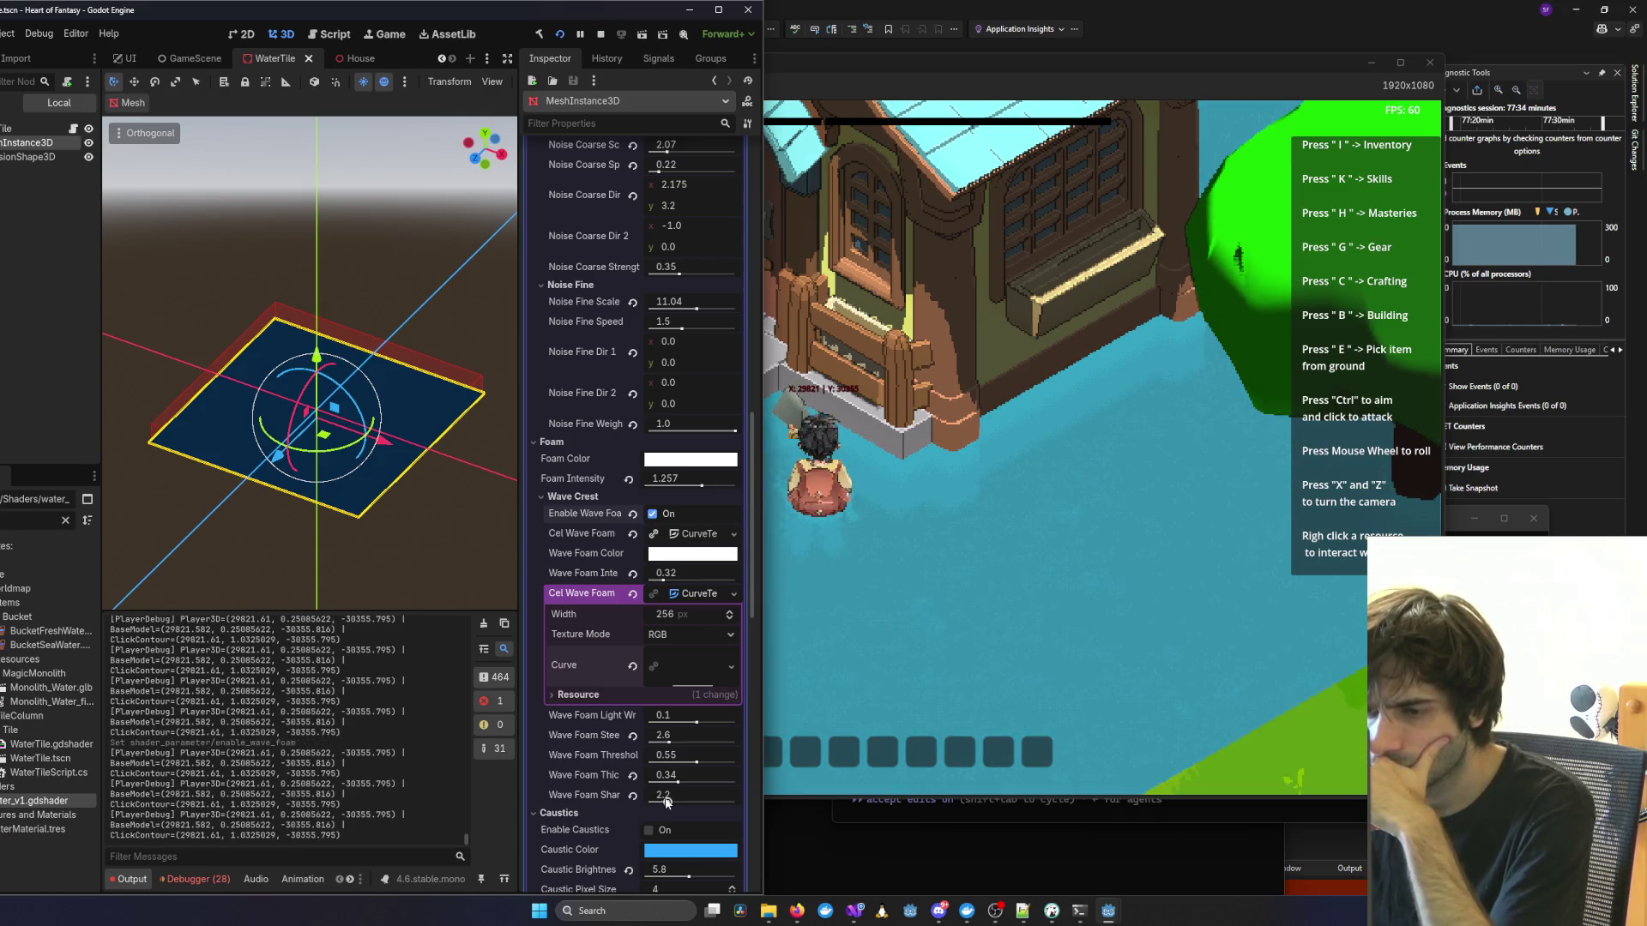
drag(655, 801, 669, 801)
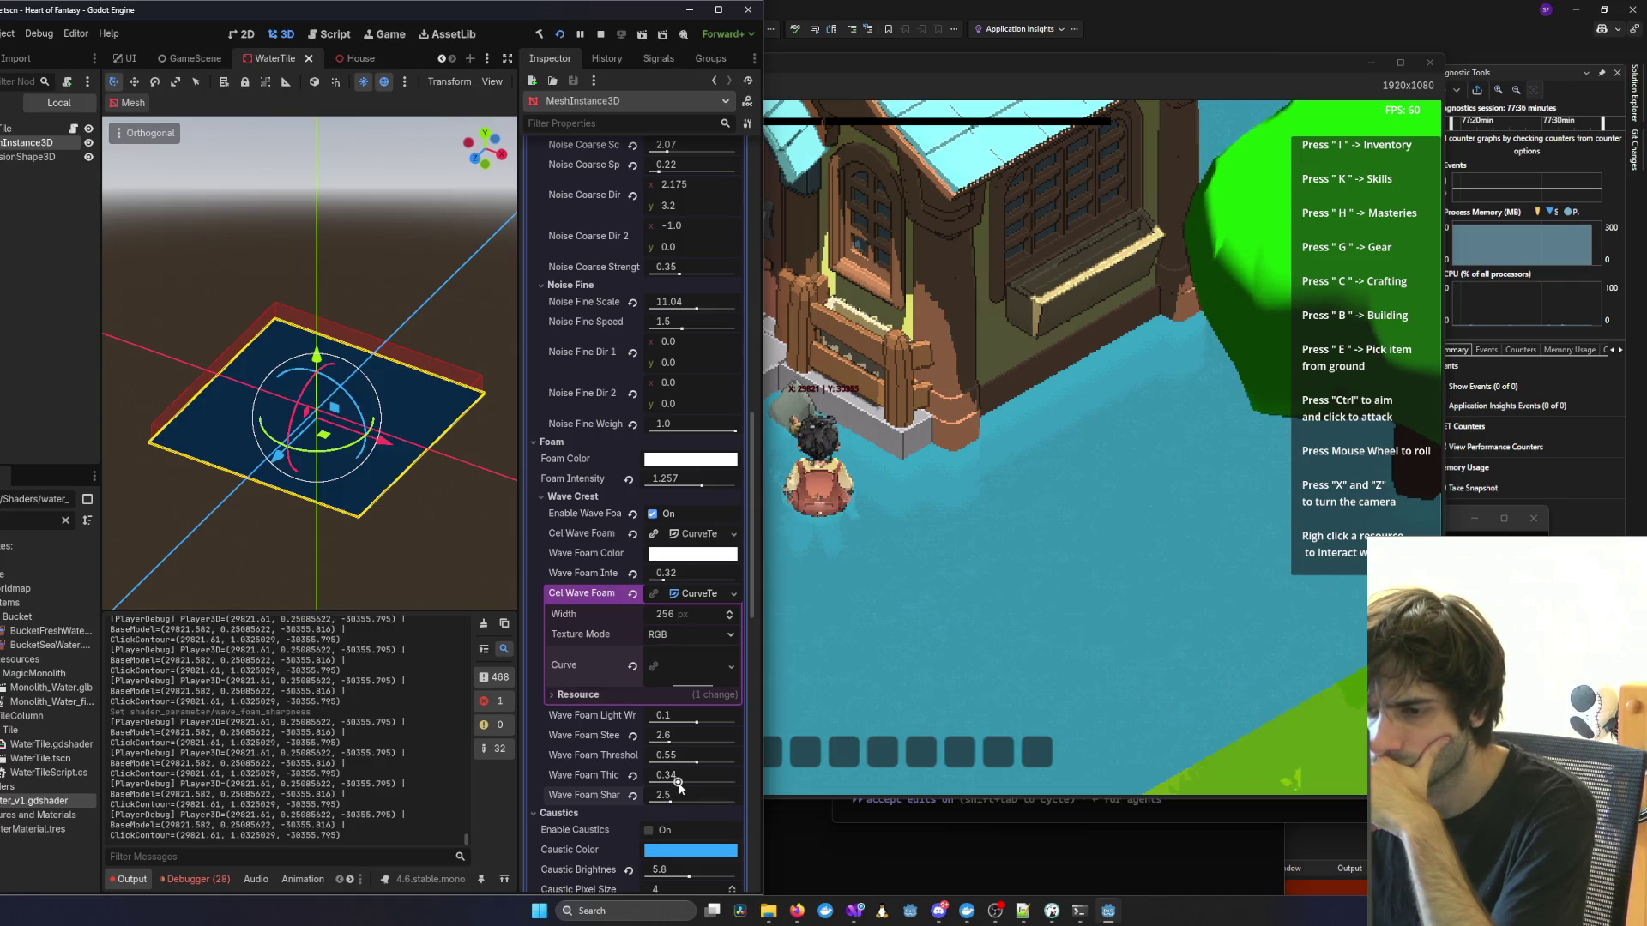
Make the Wave Foam Color bright red and check it in the game.
click(689, 556)
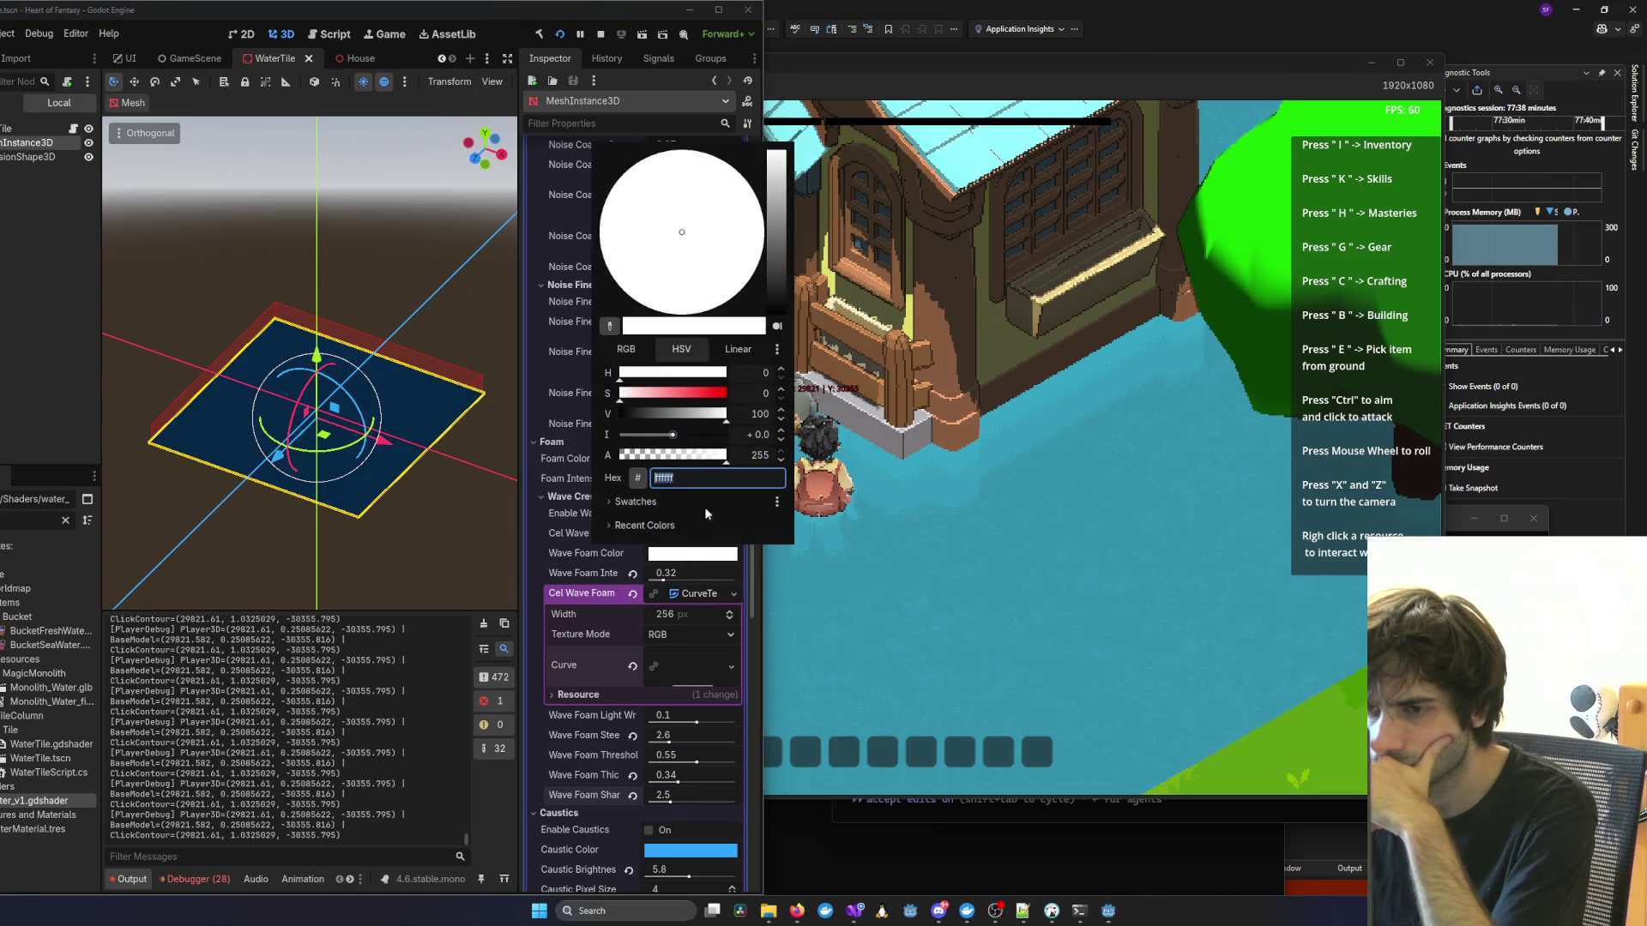
mouse_move(774, 205)
mouse_down()
mouse_move(780, 263)
mouse_move(758, 263)
mouse_up()
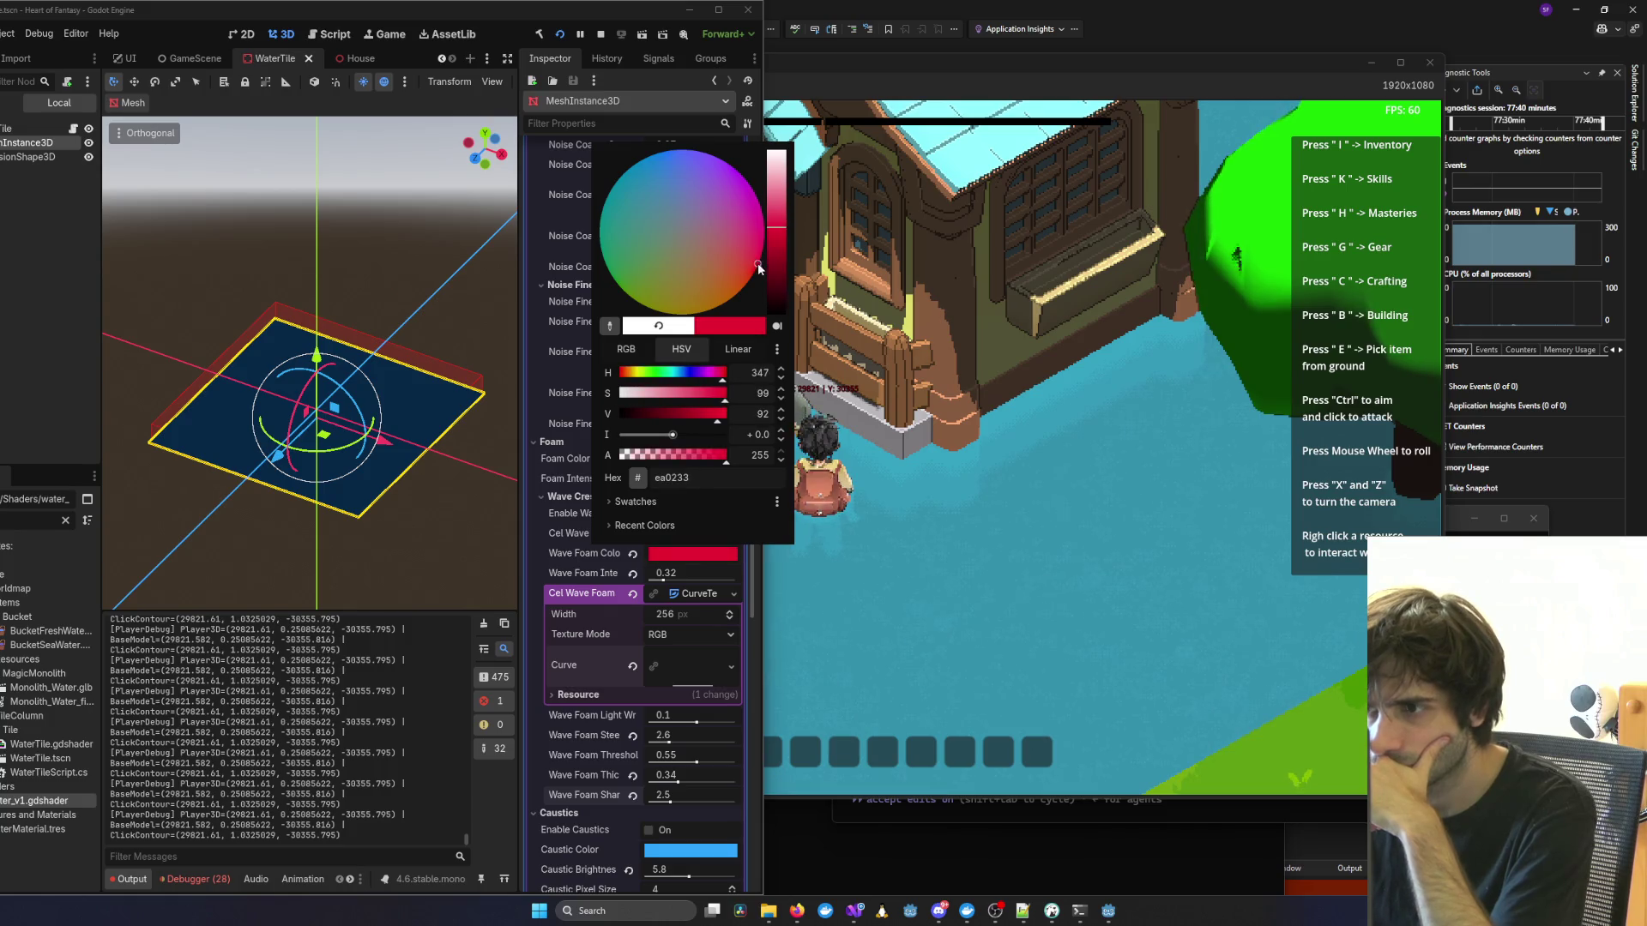
click(1055, 504)
scroll(875, 590, down, 3)
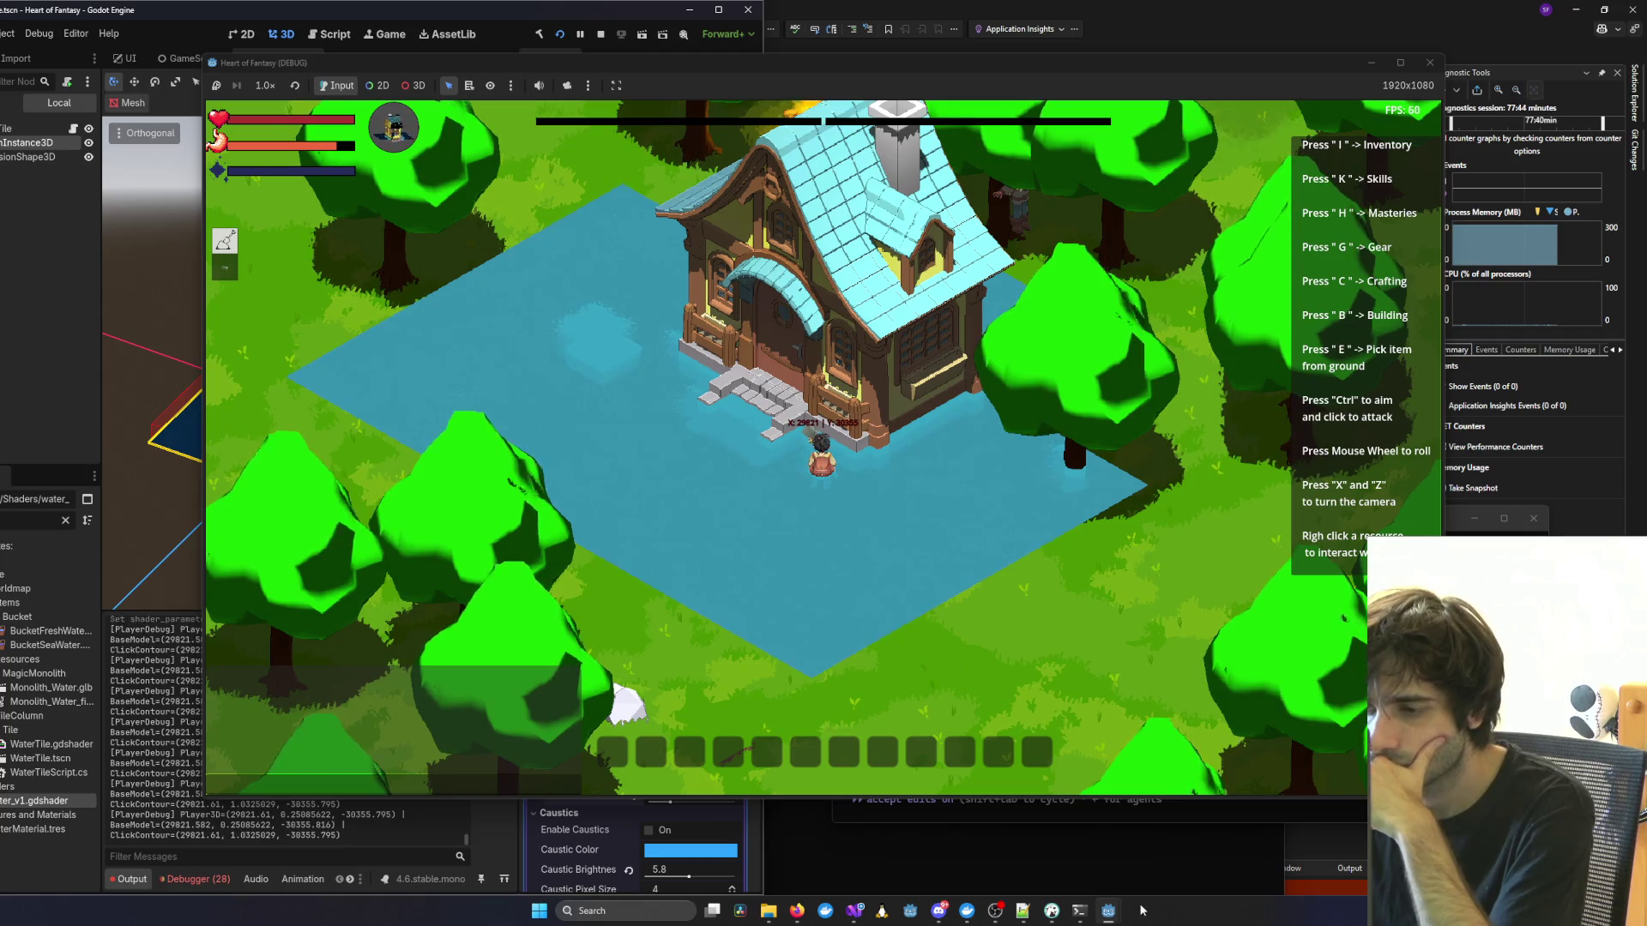
mouse_move(1104, 914)
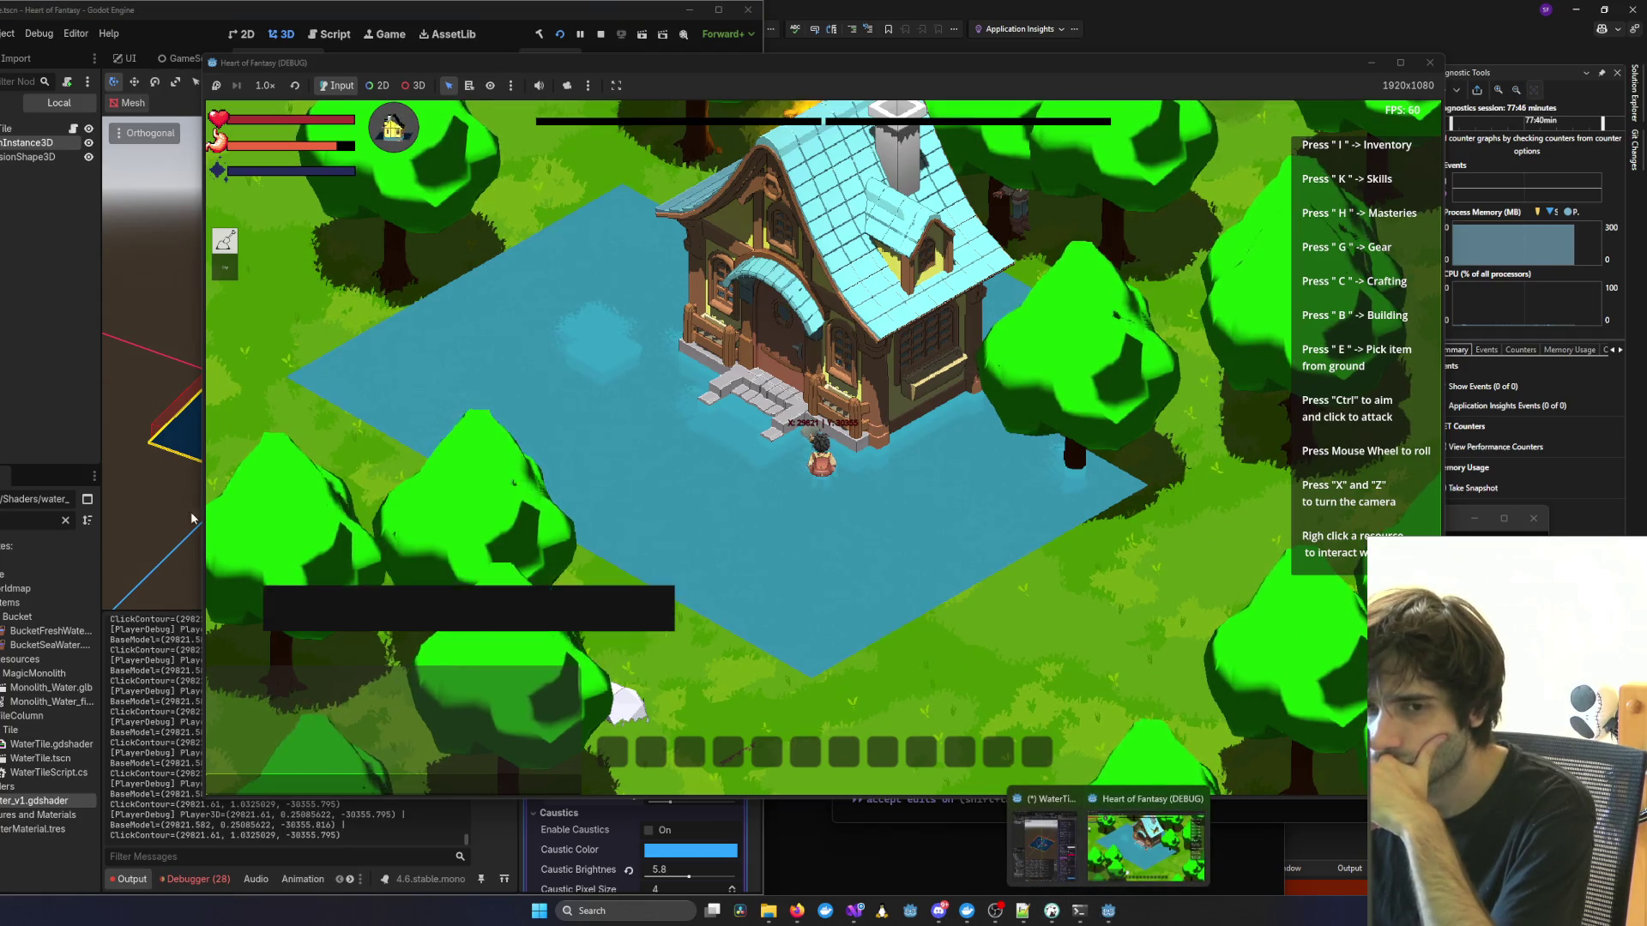
click(1045, 851)
Reselect the WaterTile, set Foam Color to dark red, then stop the game.
click(39, 144)
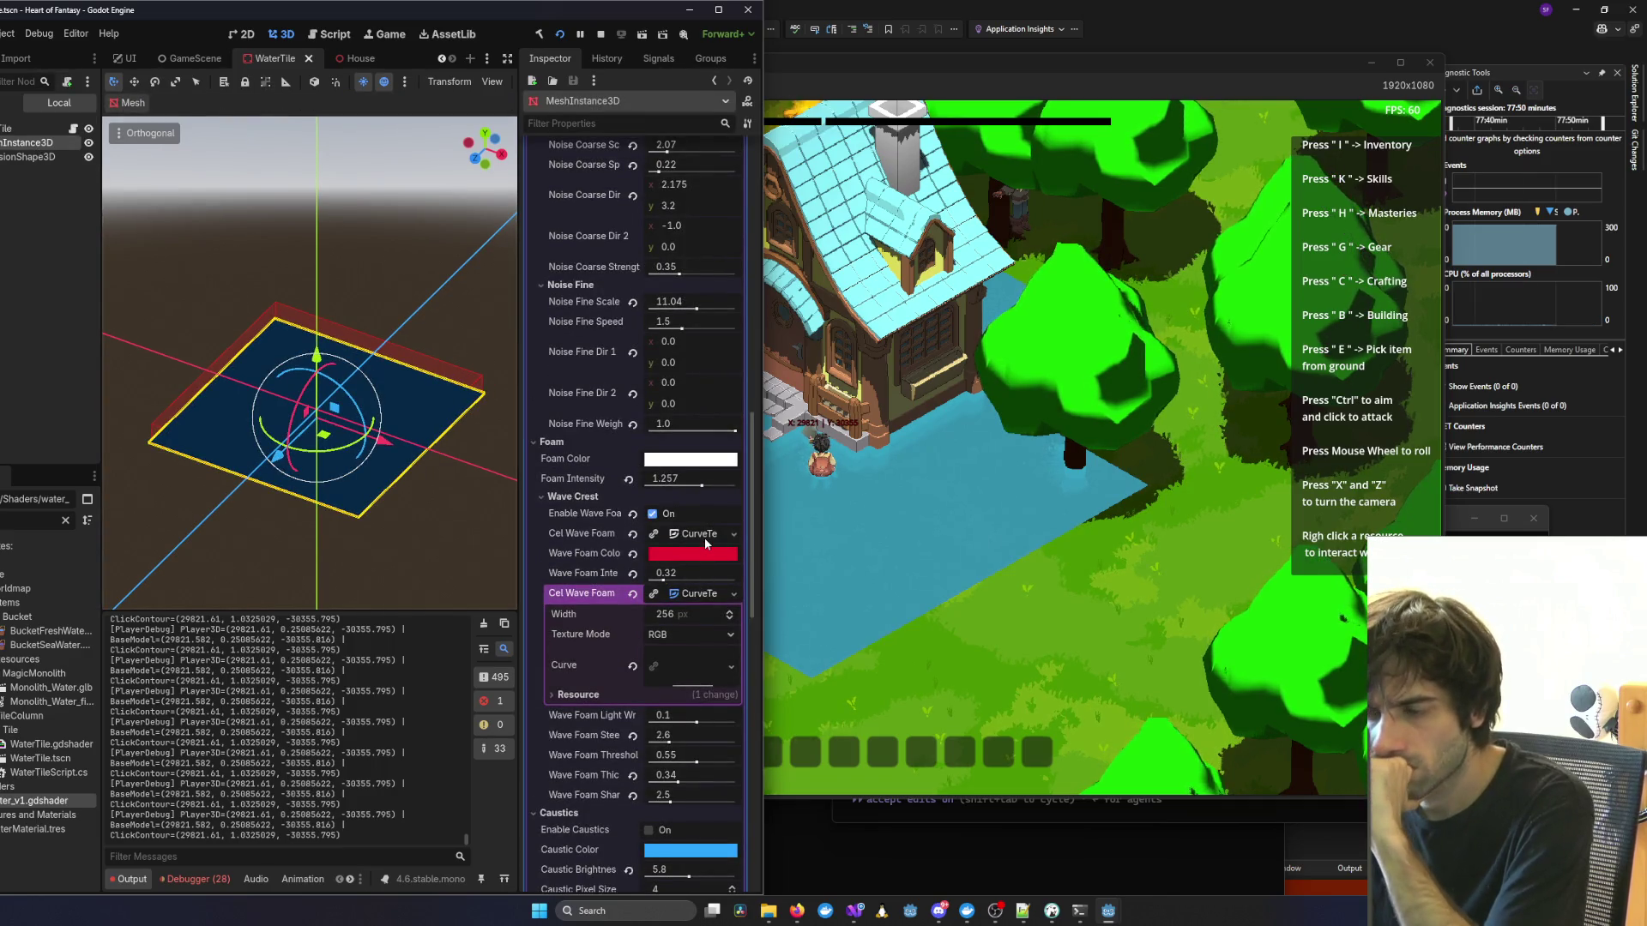
click(674, 463)
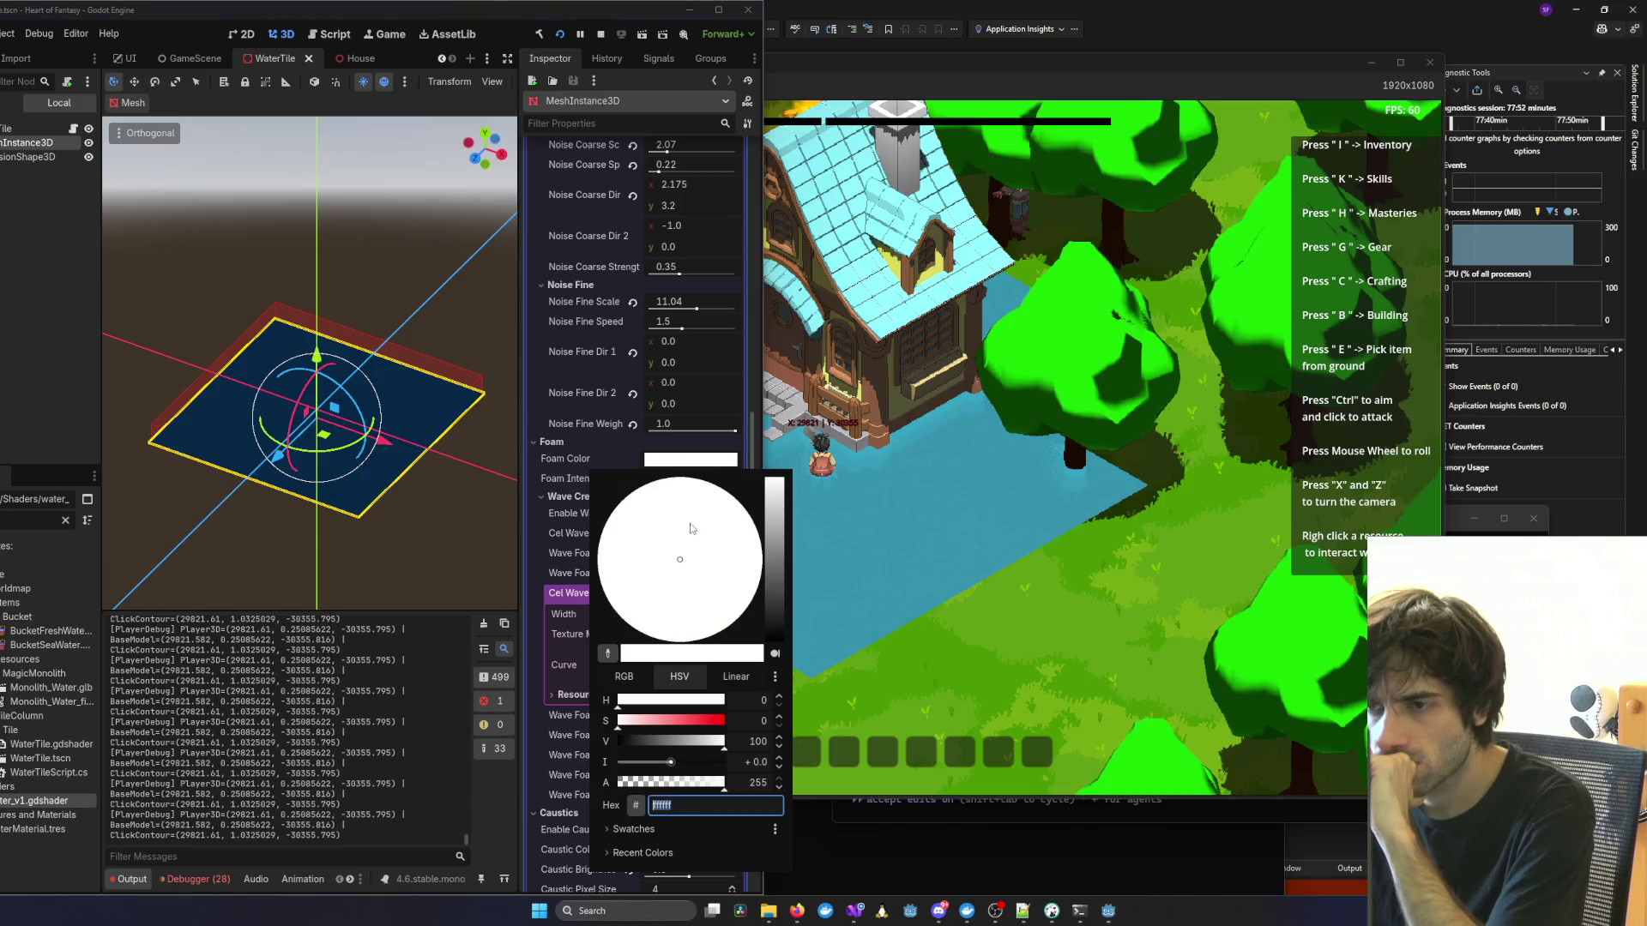
mouse_move(775, 515)
mouse_down()
mouse_move(775, 588)
mouse_move(760, 578)
mouse_up()
click(824, 558)
scroll(925, 525, up, 5)
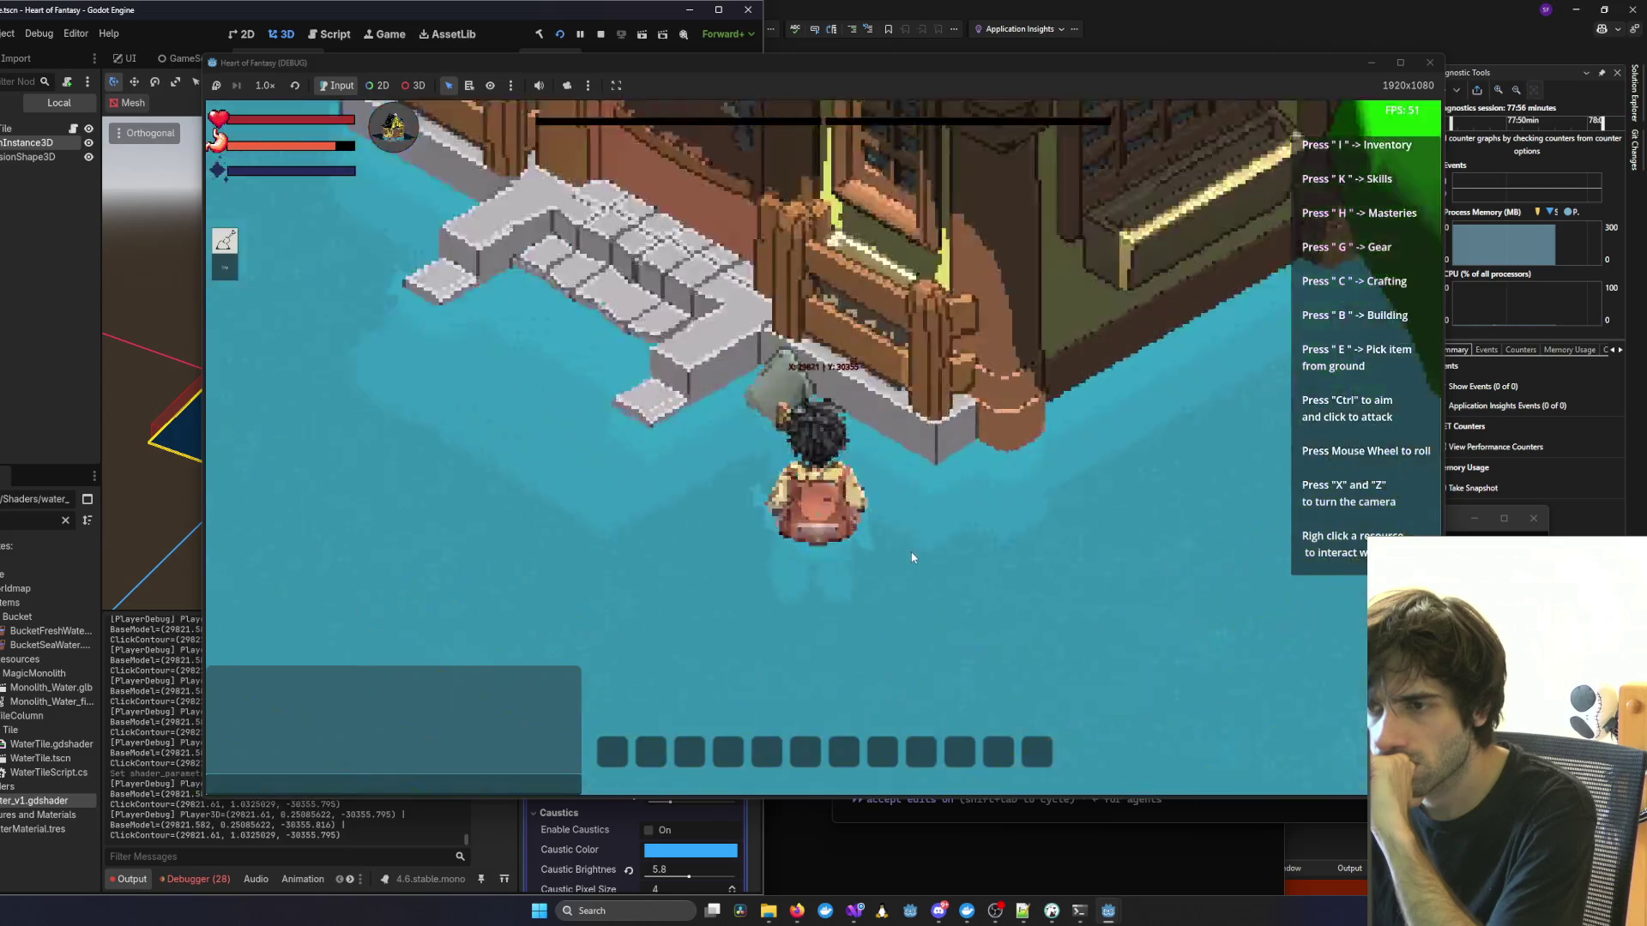
scroll(909, 552, down, 5)
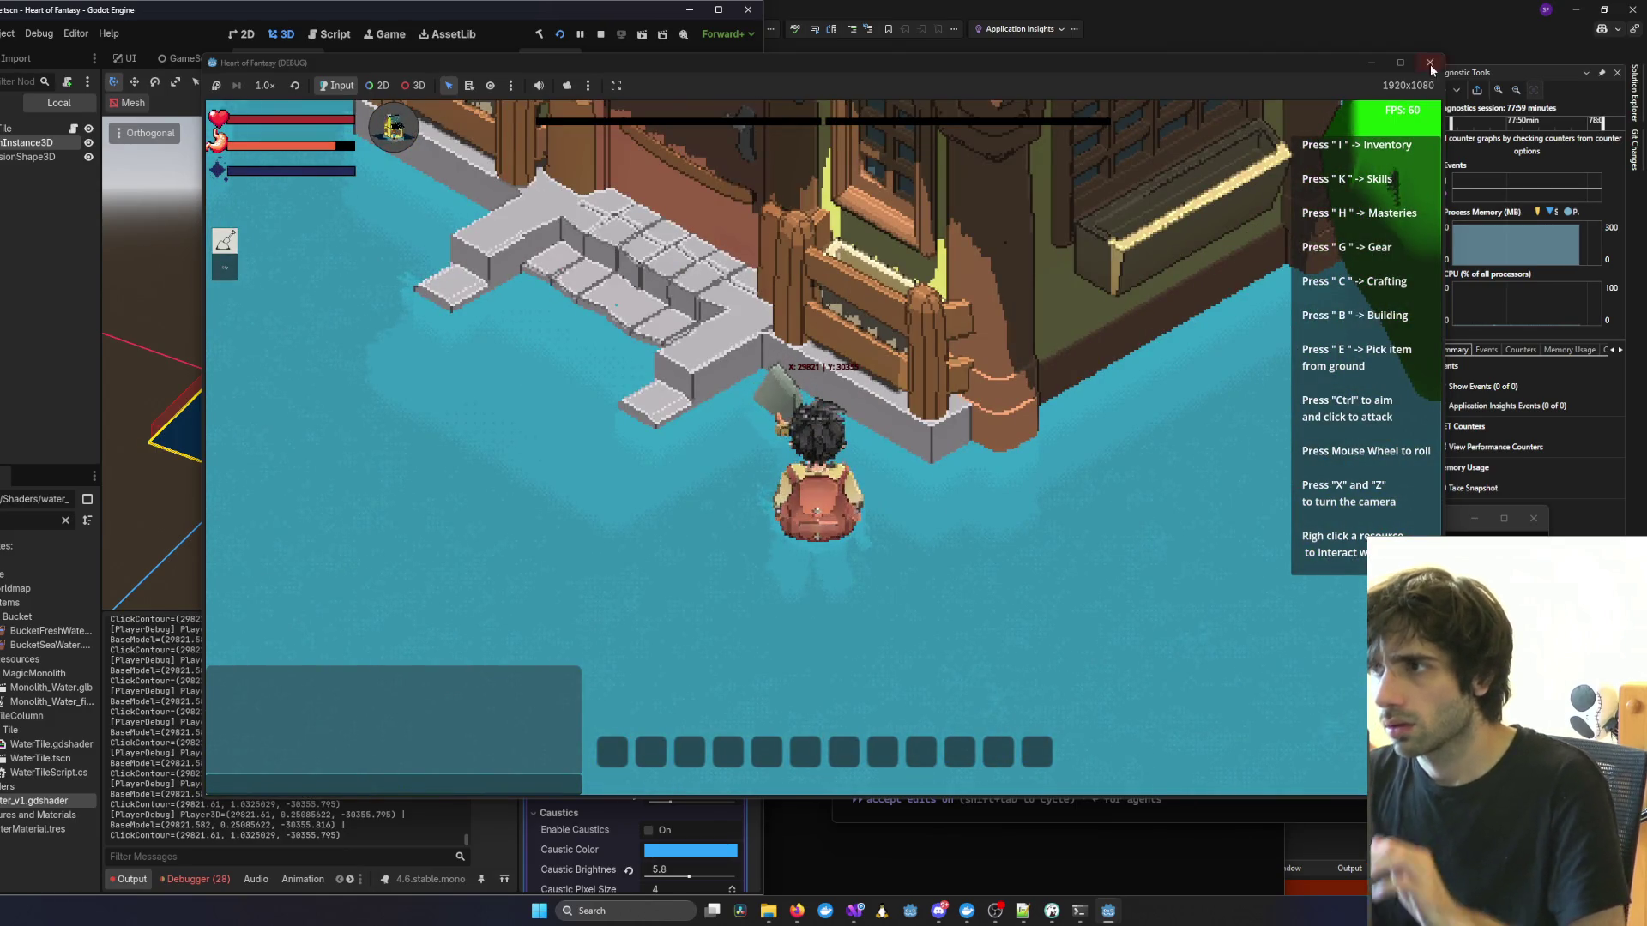
key(F8)
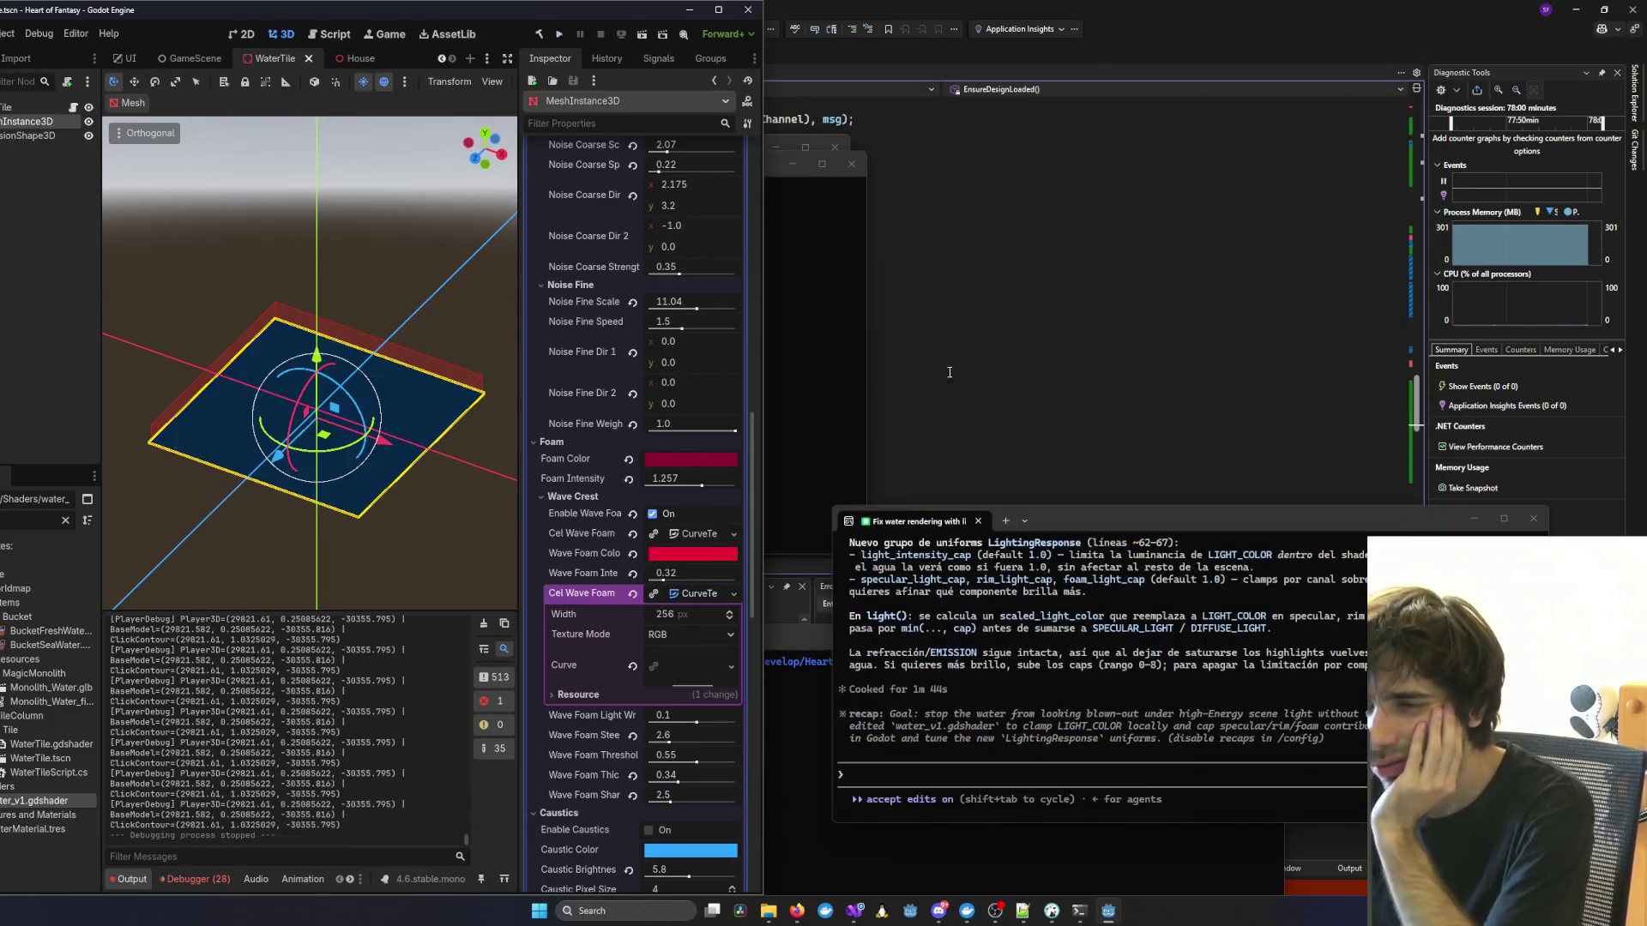
Rerun the project, log in with the saved test account, and enter the world beside the house.
click(559, 36)
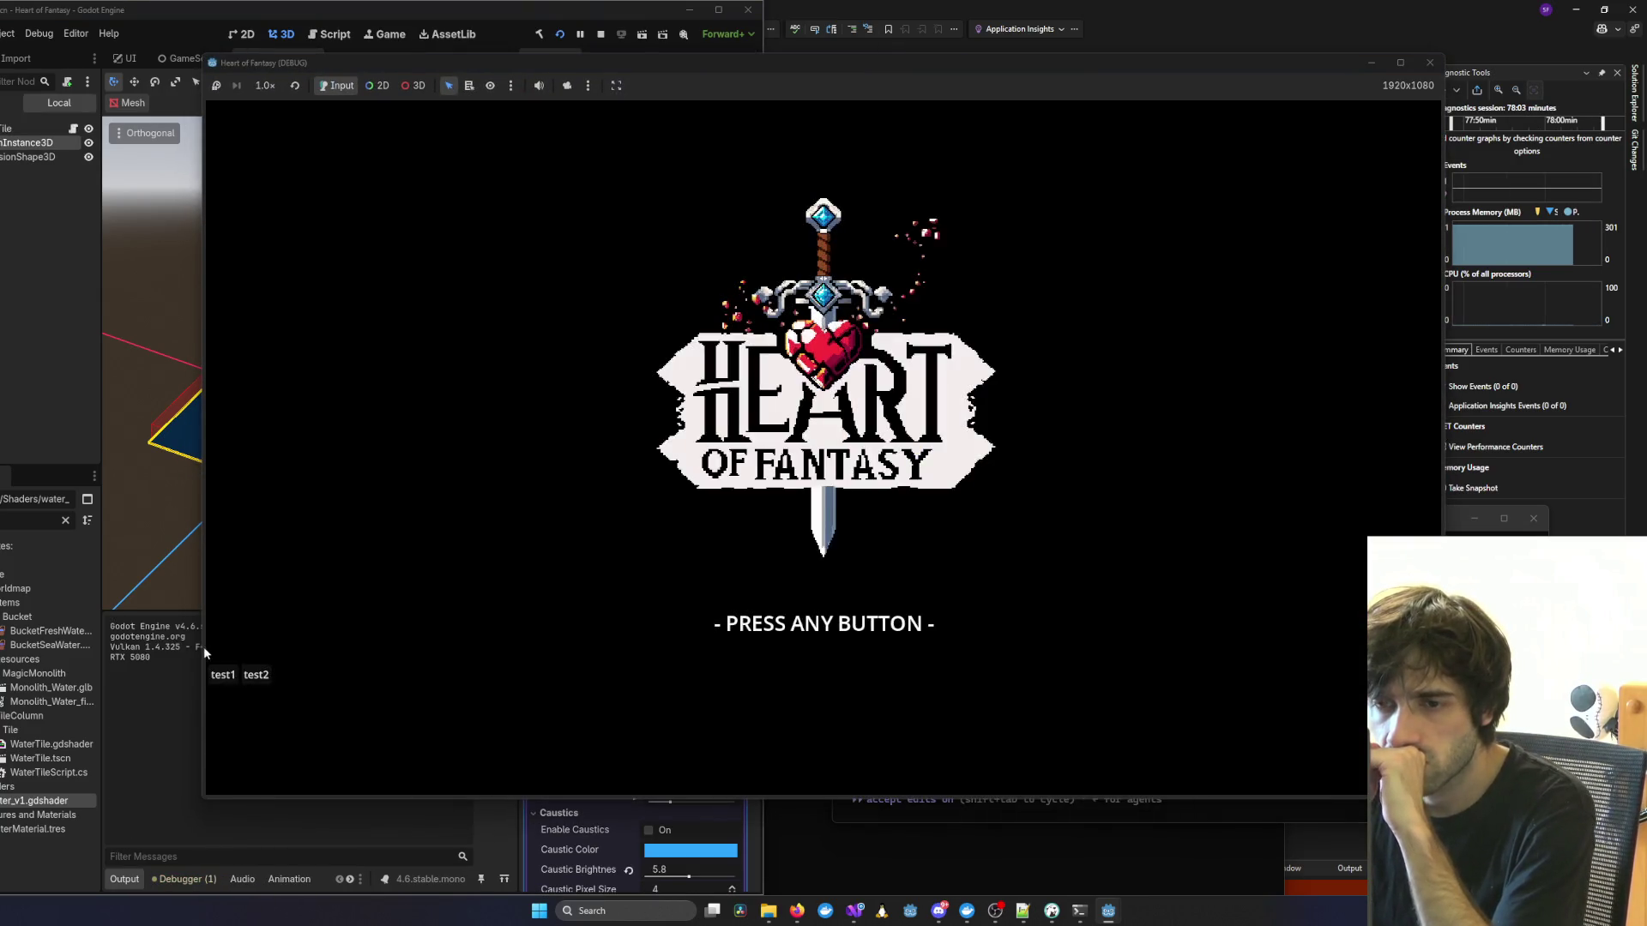
click(225, 678)
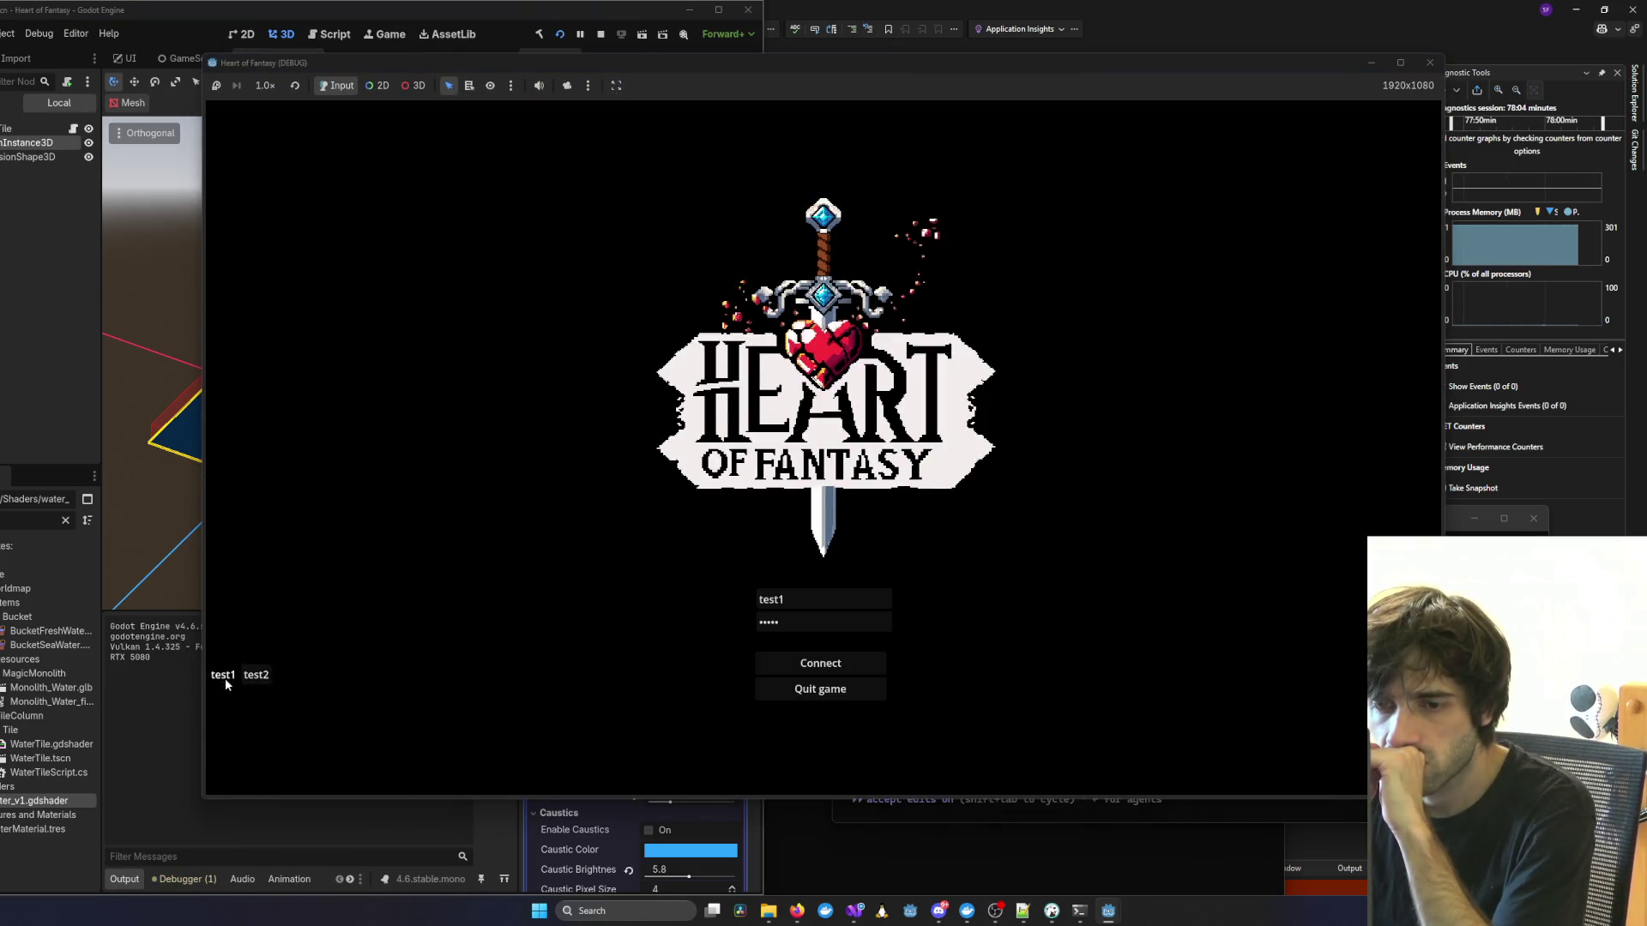
click(830, 672)
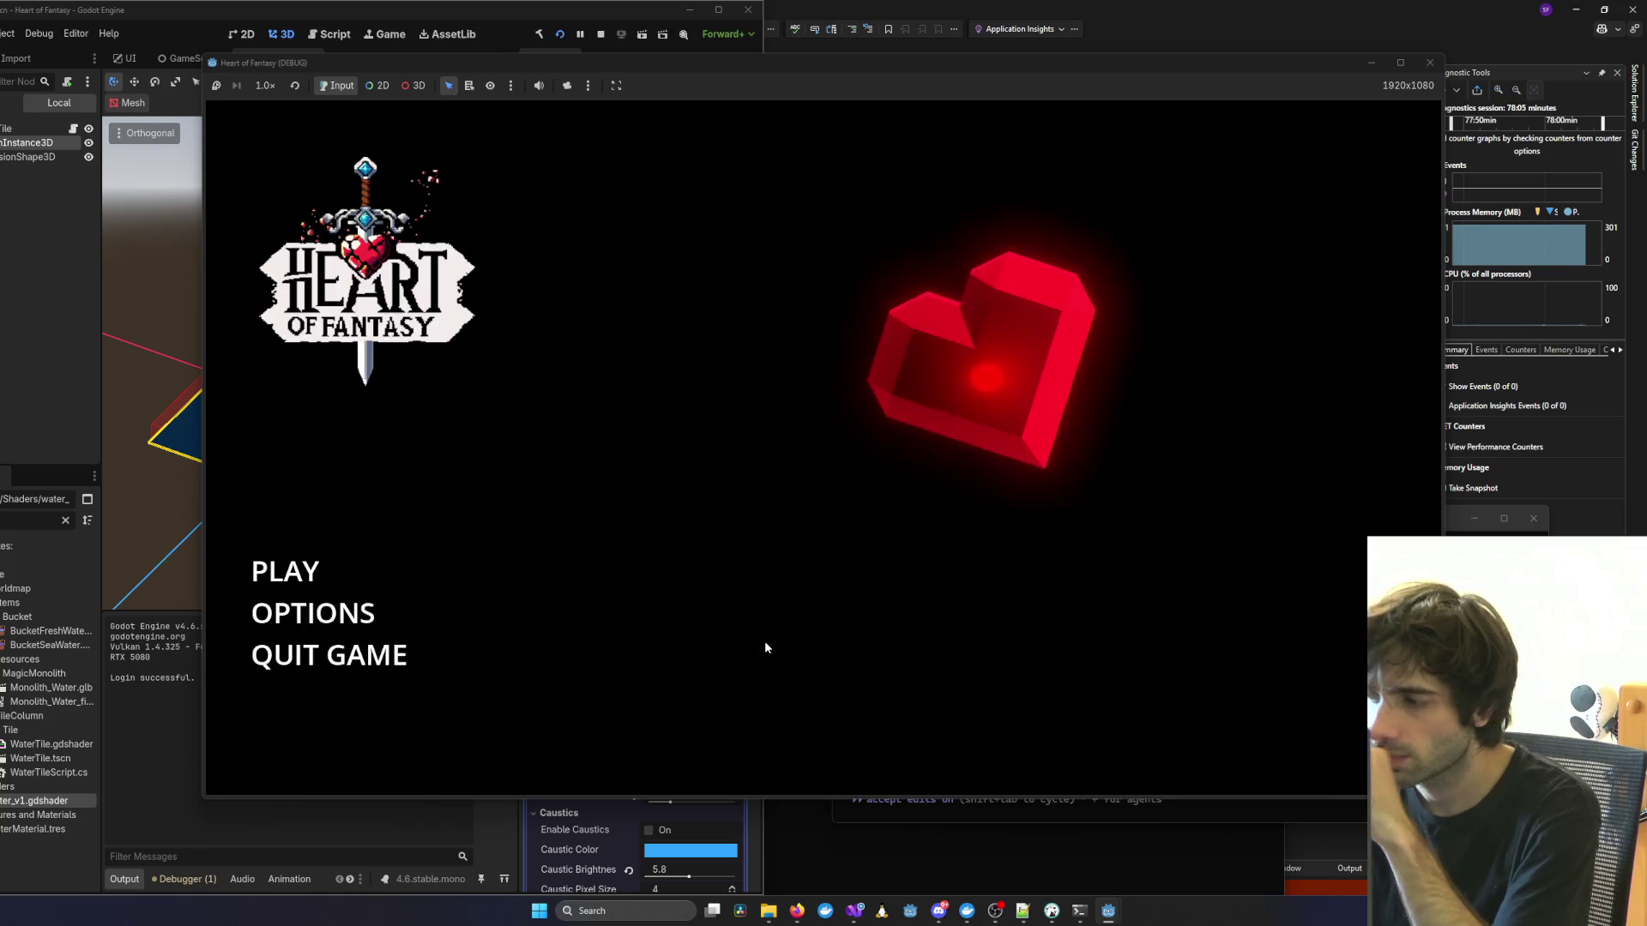
click(339, 583)
click(798, 697)
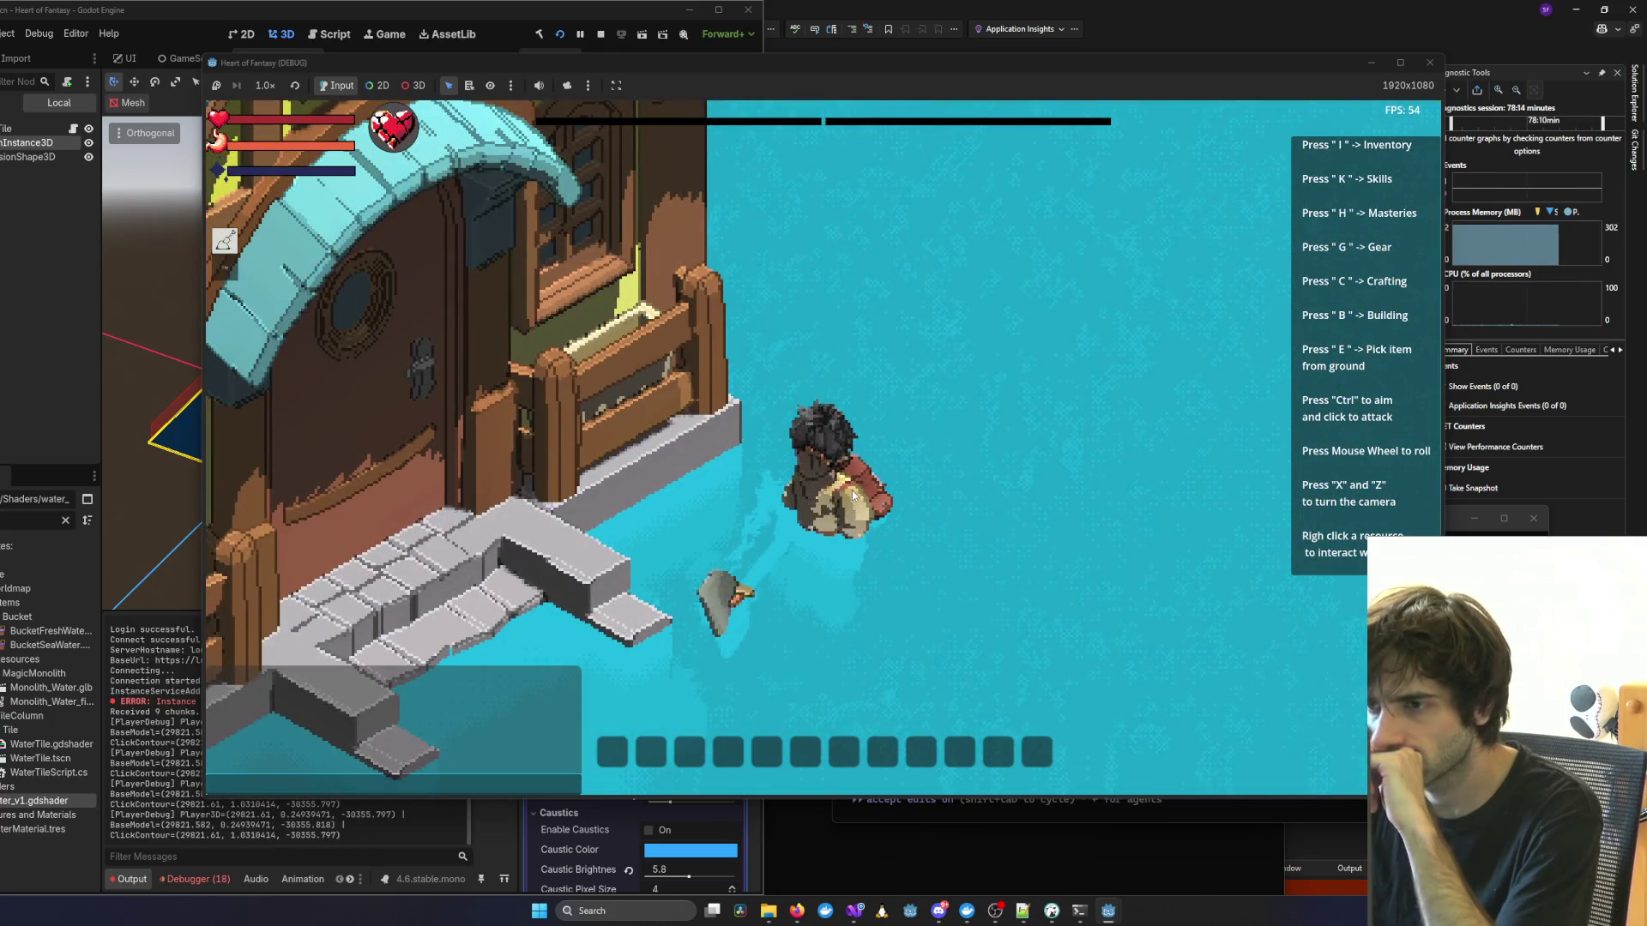
key(x)
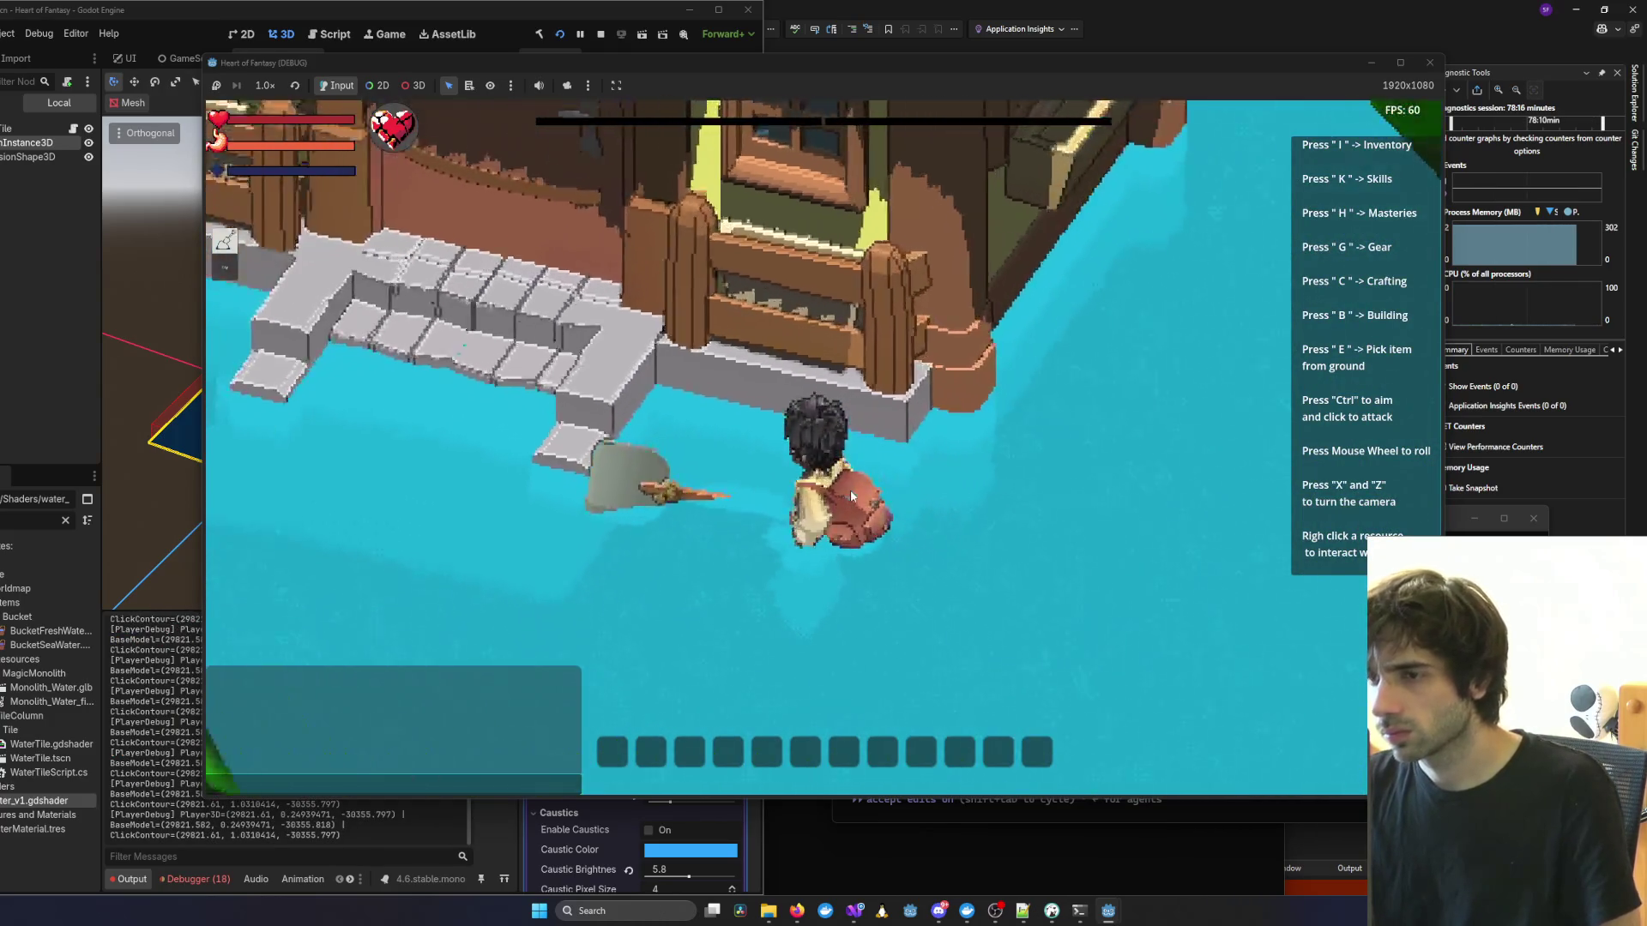
key(alt+Tab)
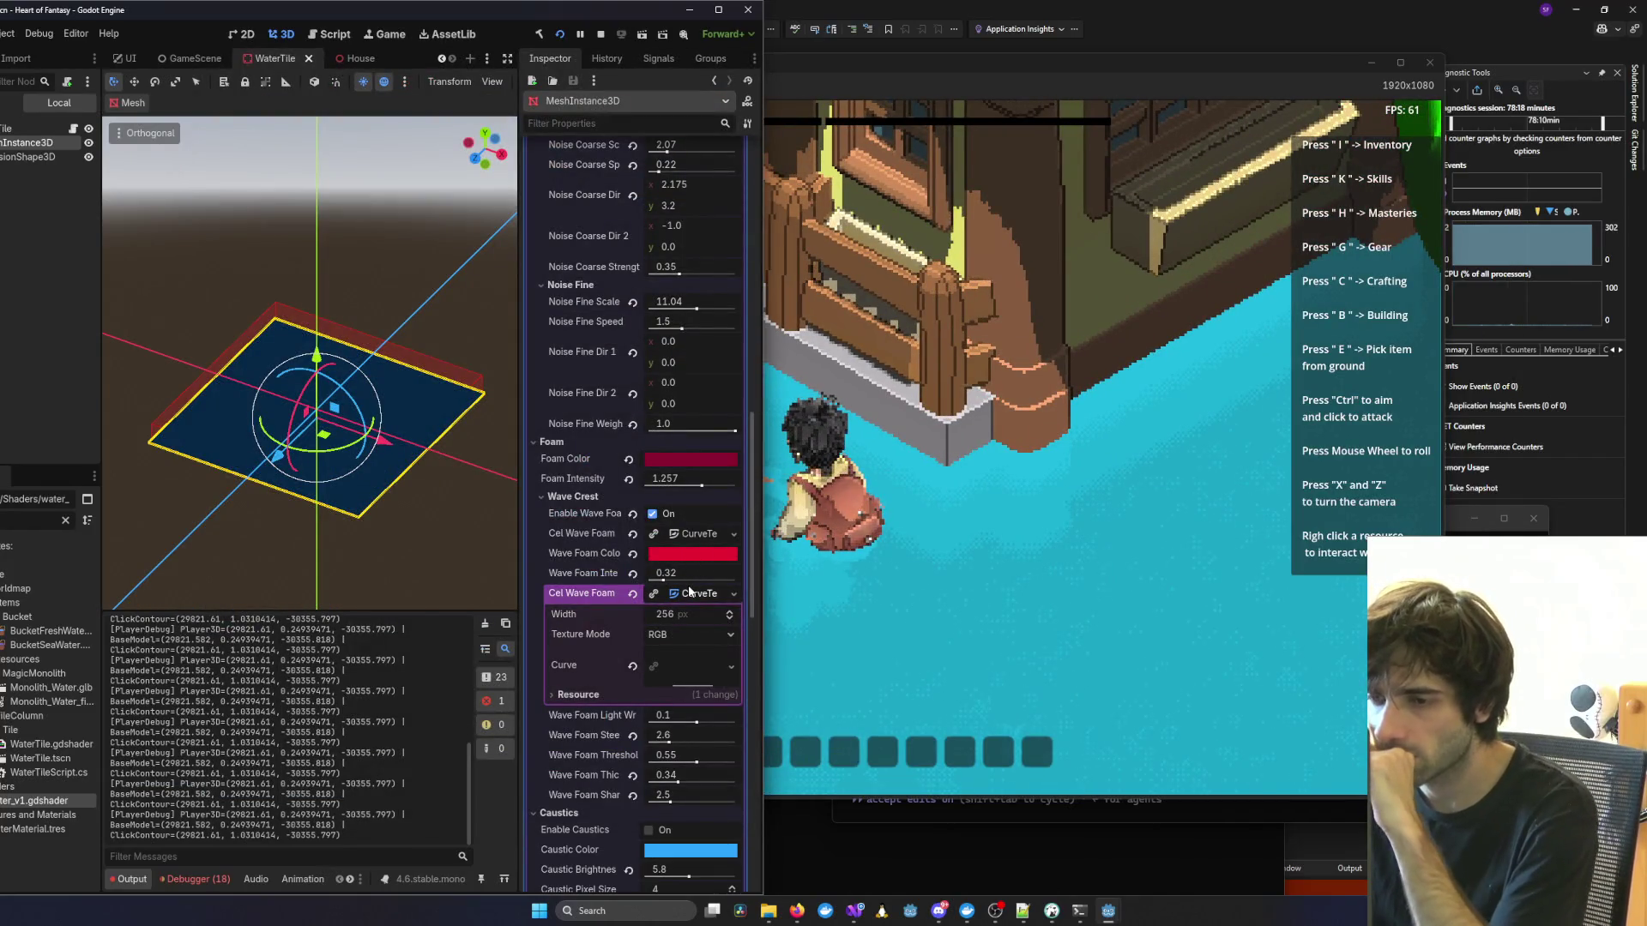
Set Wave Foam Light Wrap to 0.07 and Steepness to 3.7, then open the first foam ramp's resource options.
mouse_move(693, 723)
mouse_down()
mouse_move(674, 722)
mouse_move(682, 742)
mouse_move(716, 723)
mouse_move(695, 725)
mouse_up()
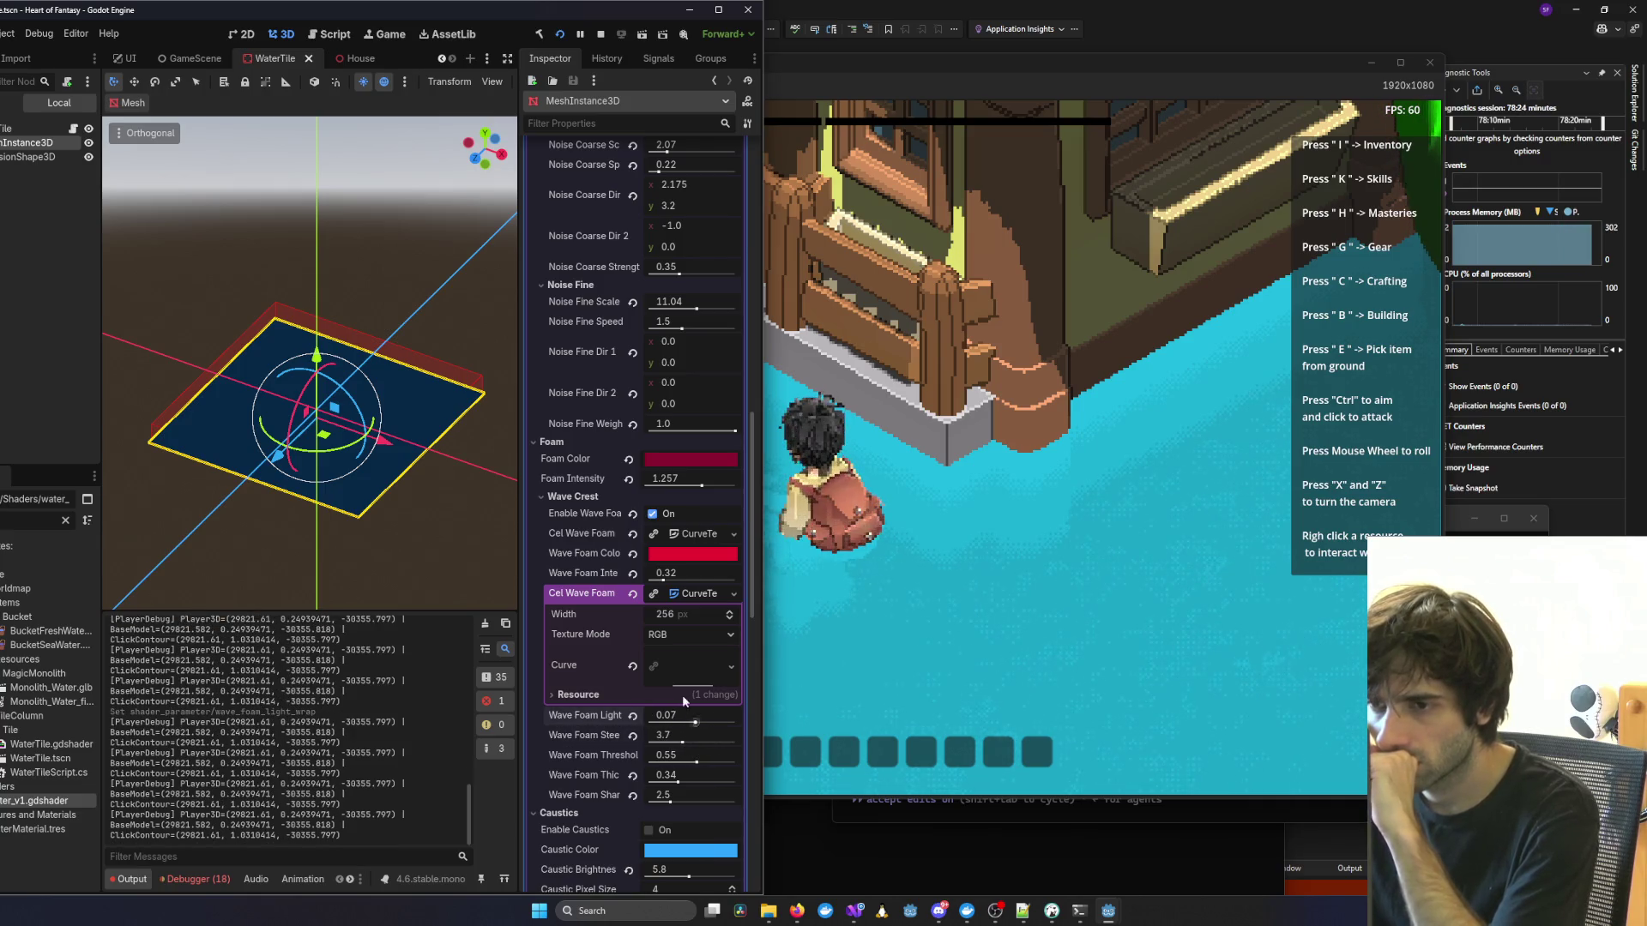
click(719, 532)
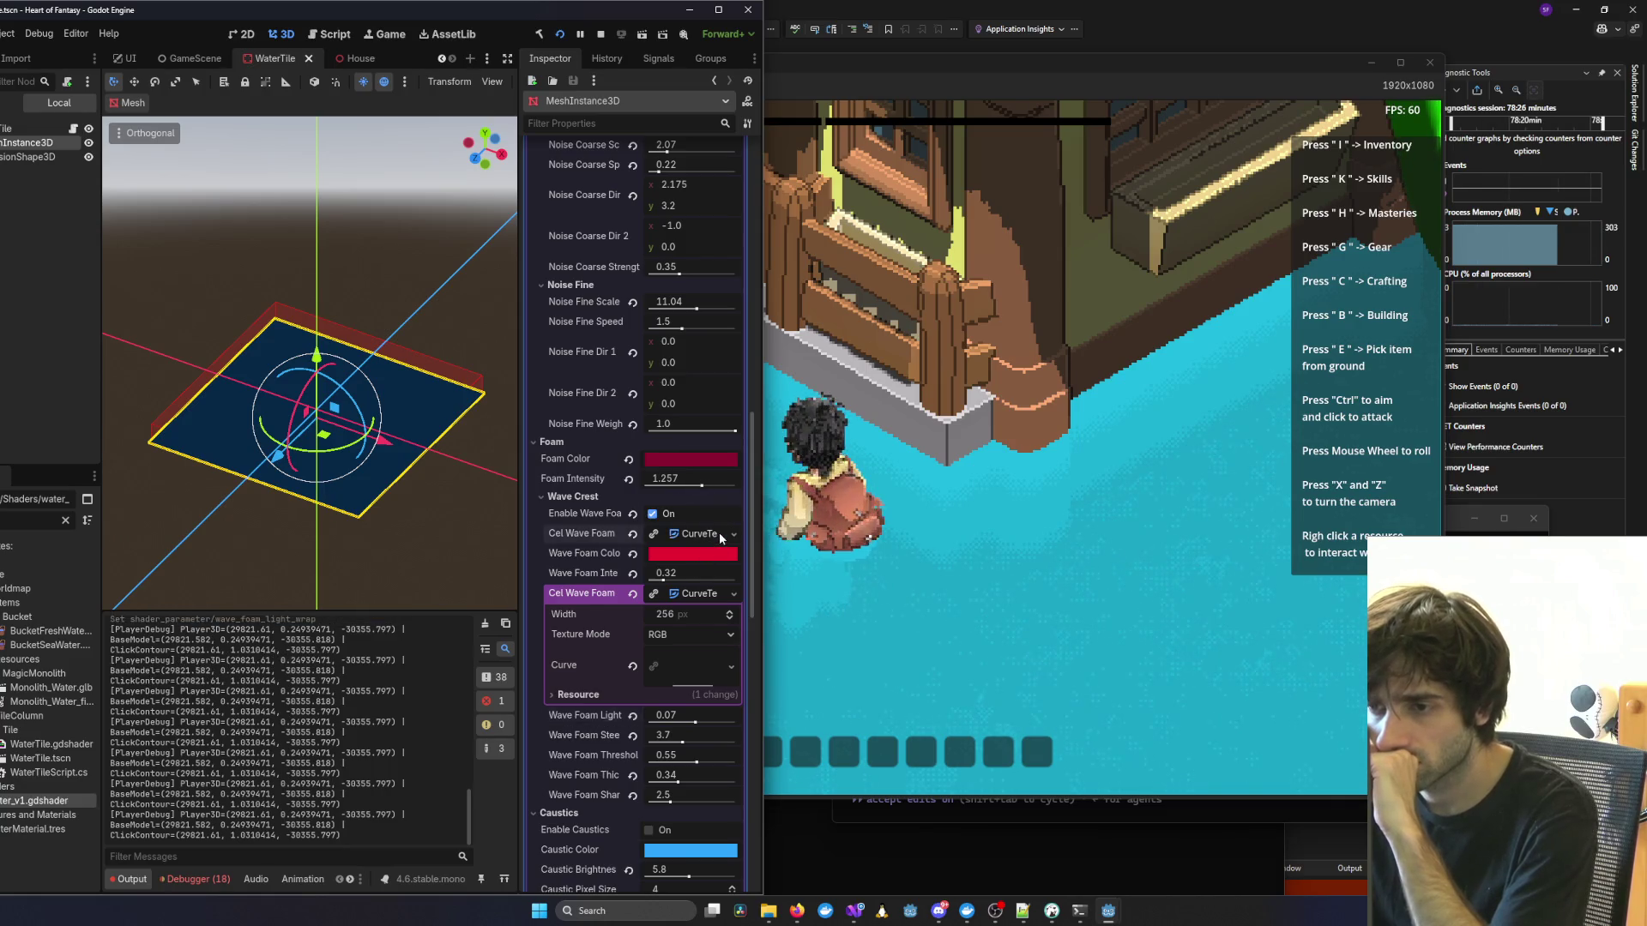
click(735, 533)
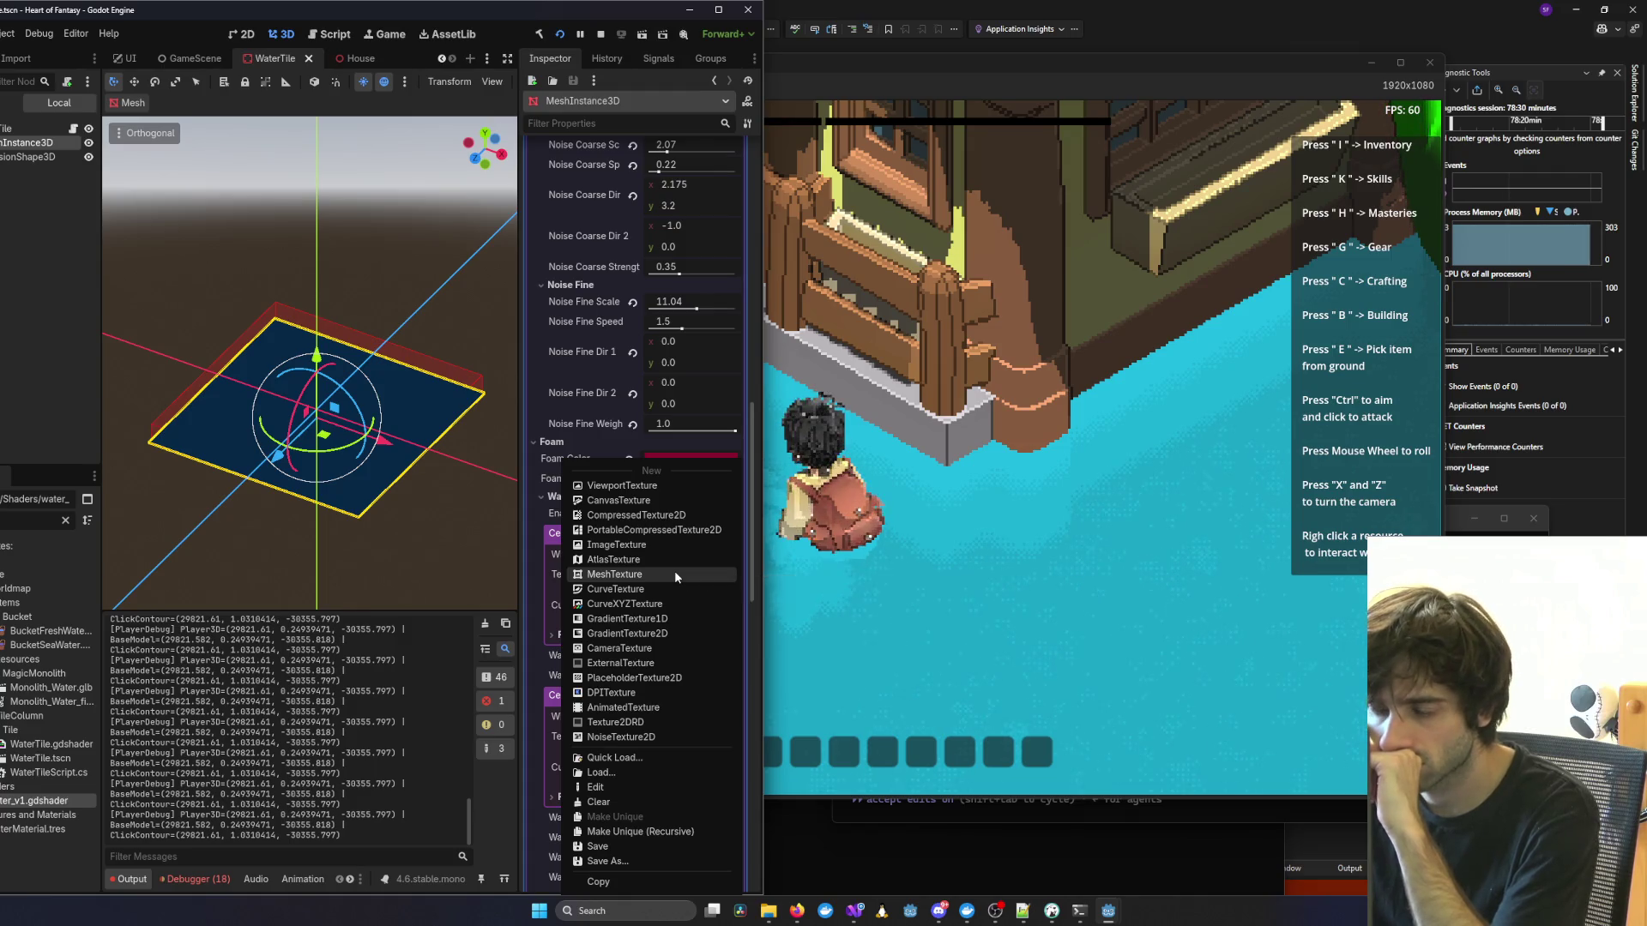
After trying an ImageTexture, give Cel Wave Foam Ramp a new 256 px RGB CurveTexture.
click(674, 588)
click(680, 554)
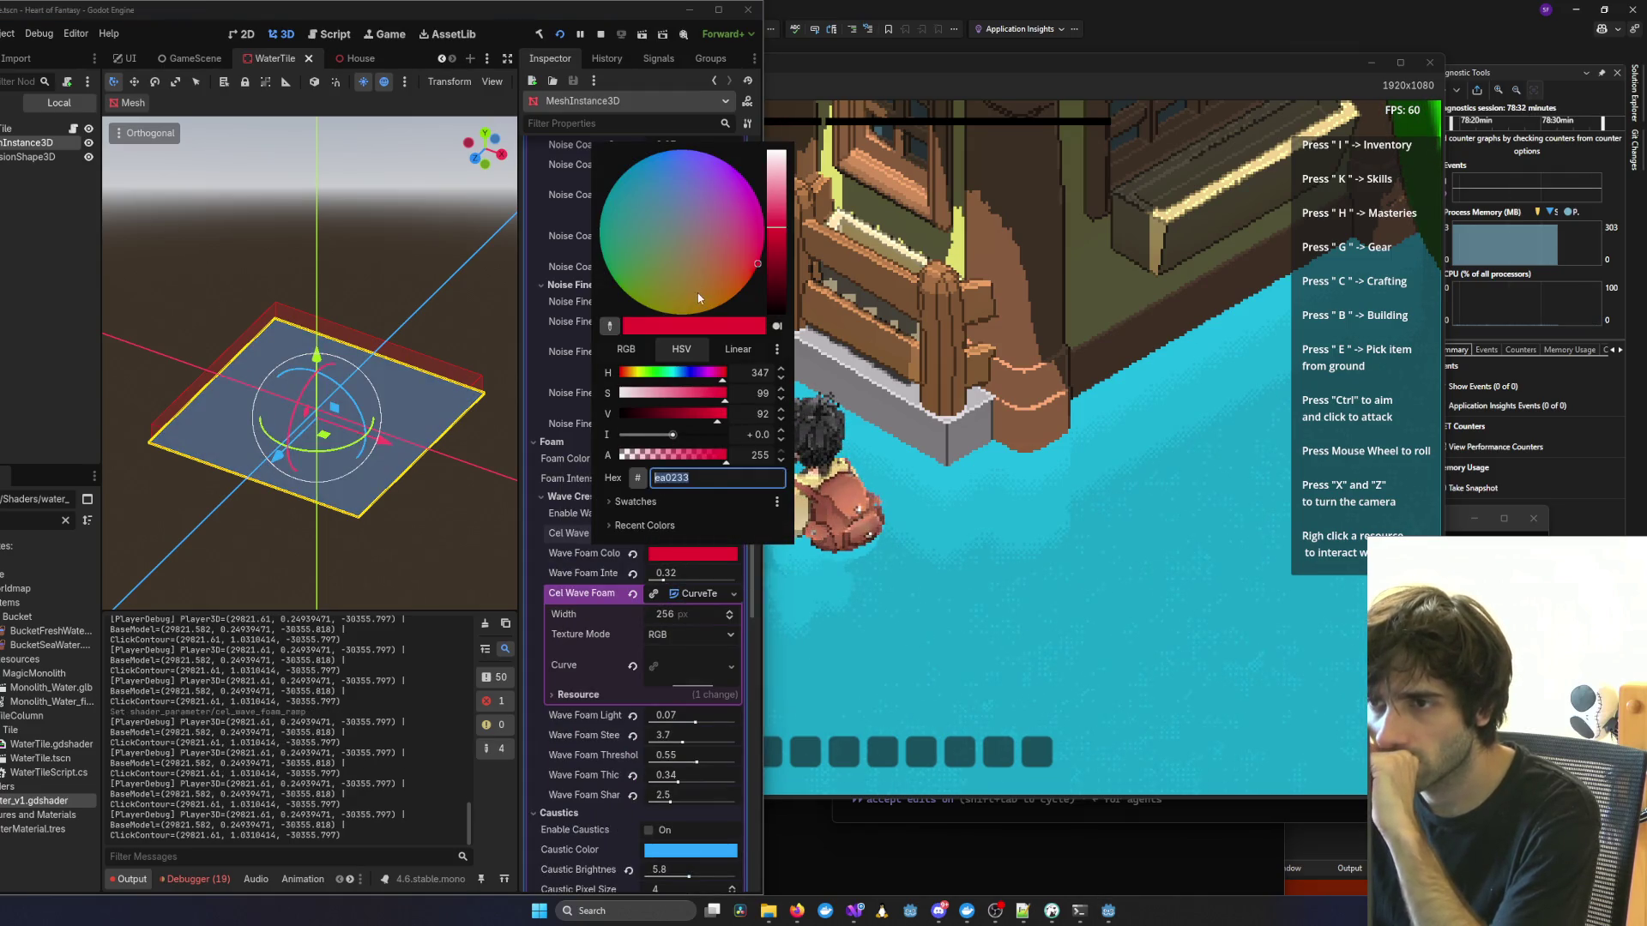
click(703, 605)
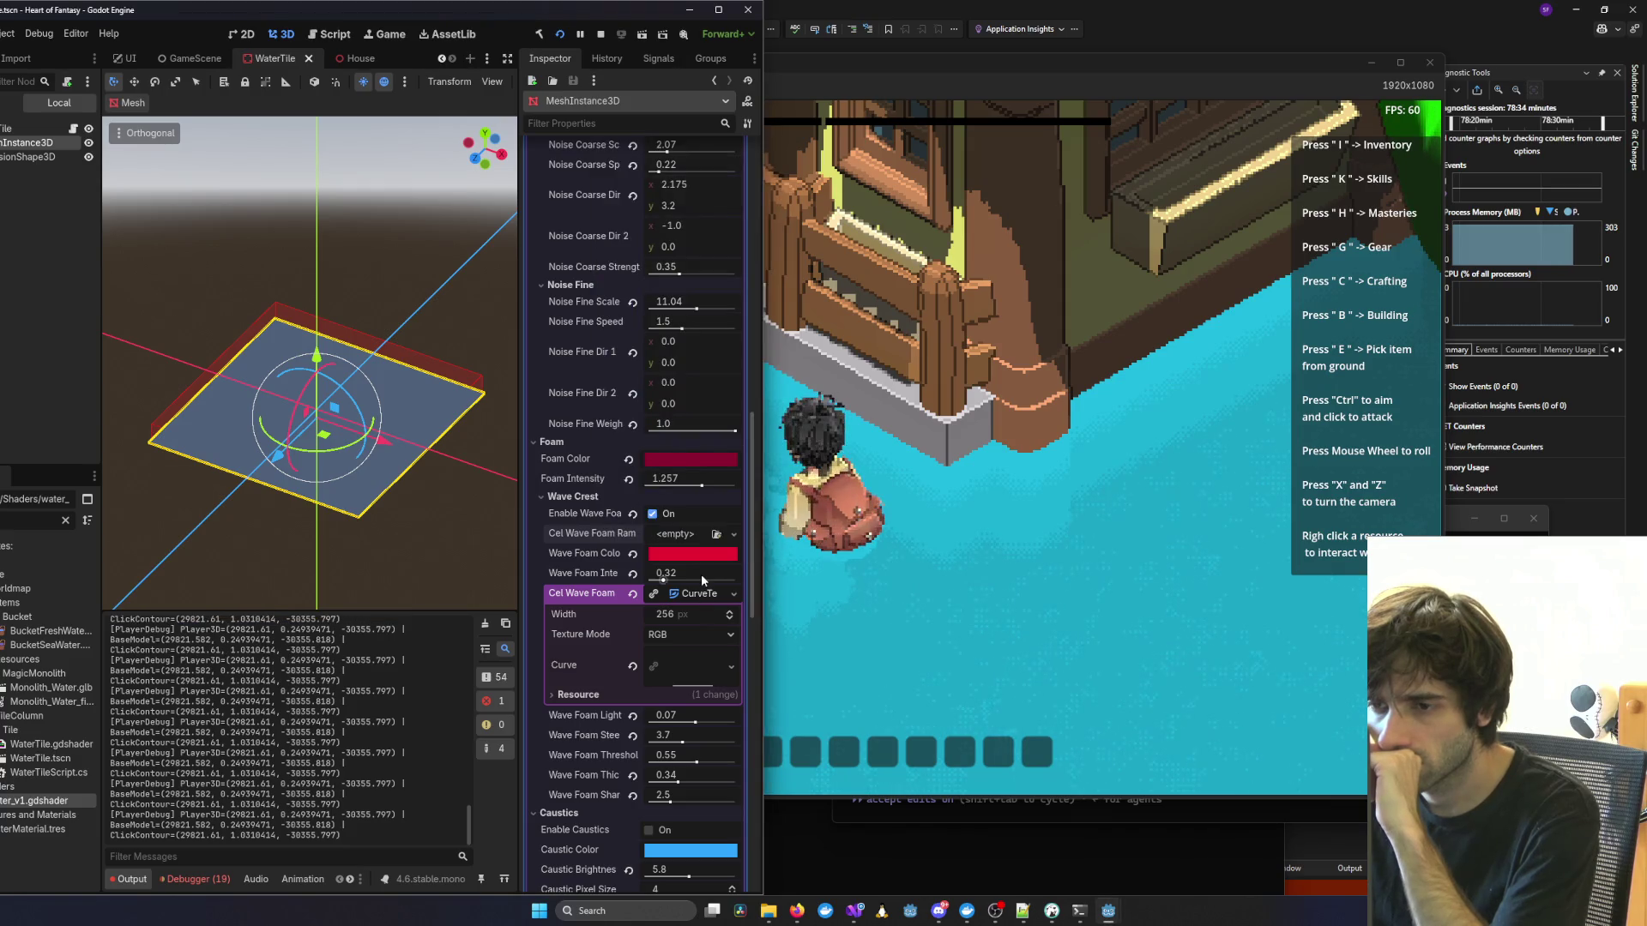
click(734, 534)
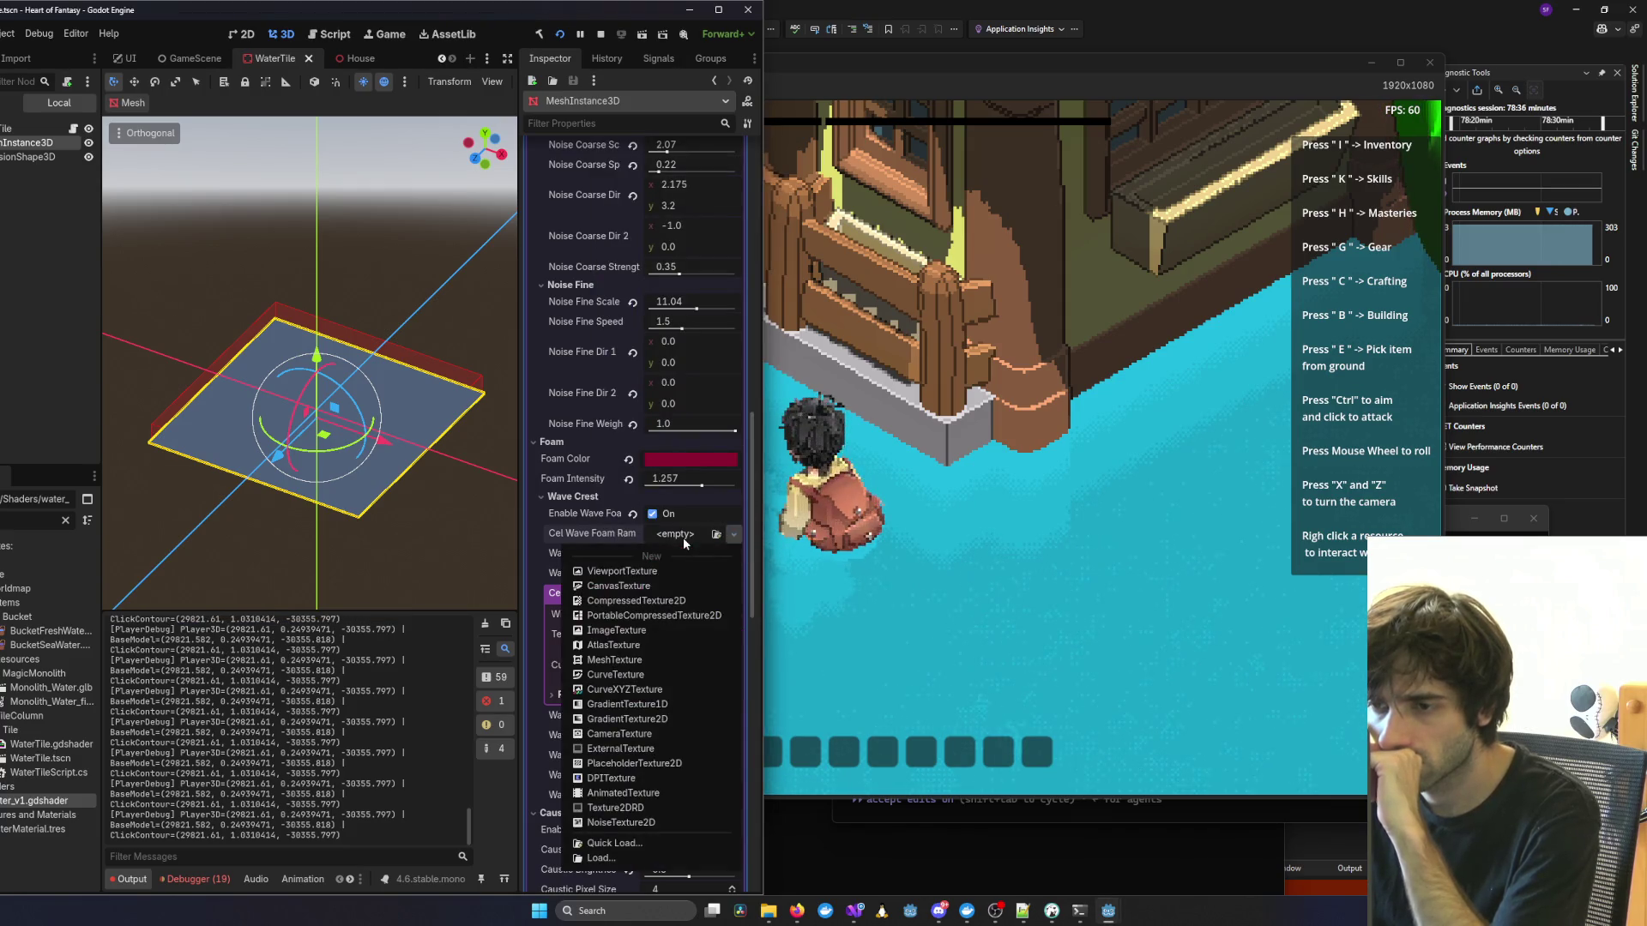
click(629, 632)
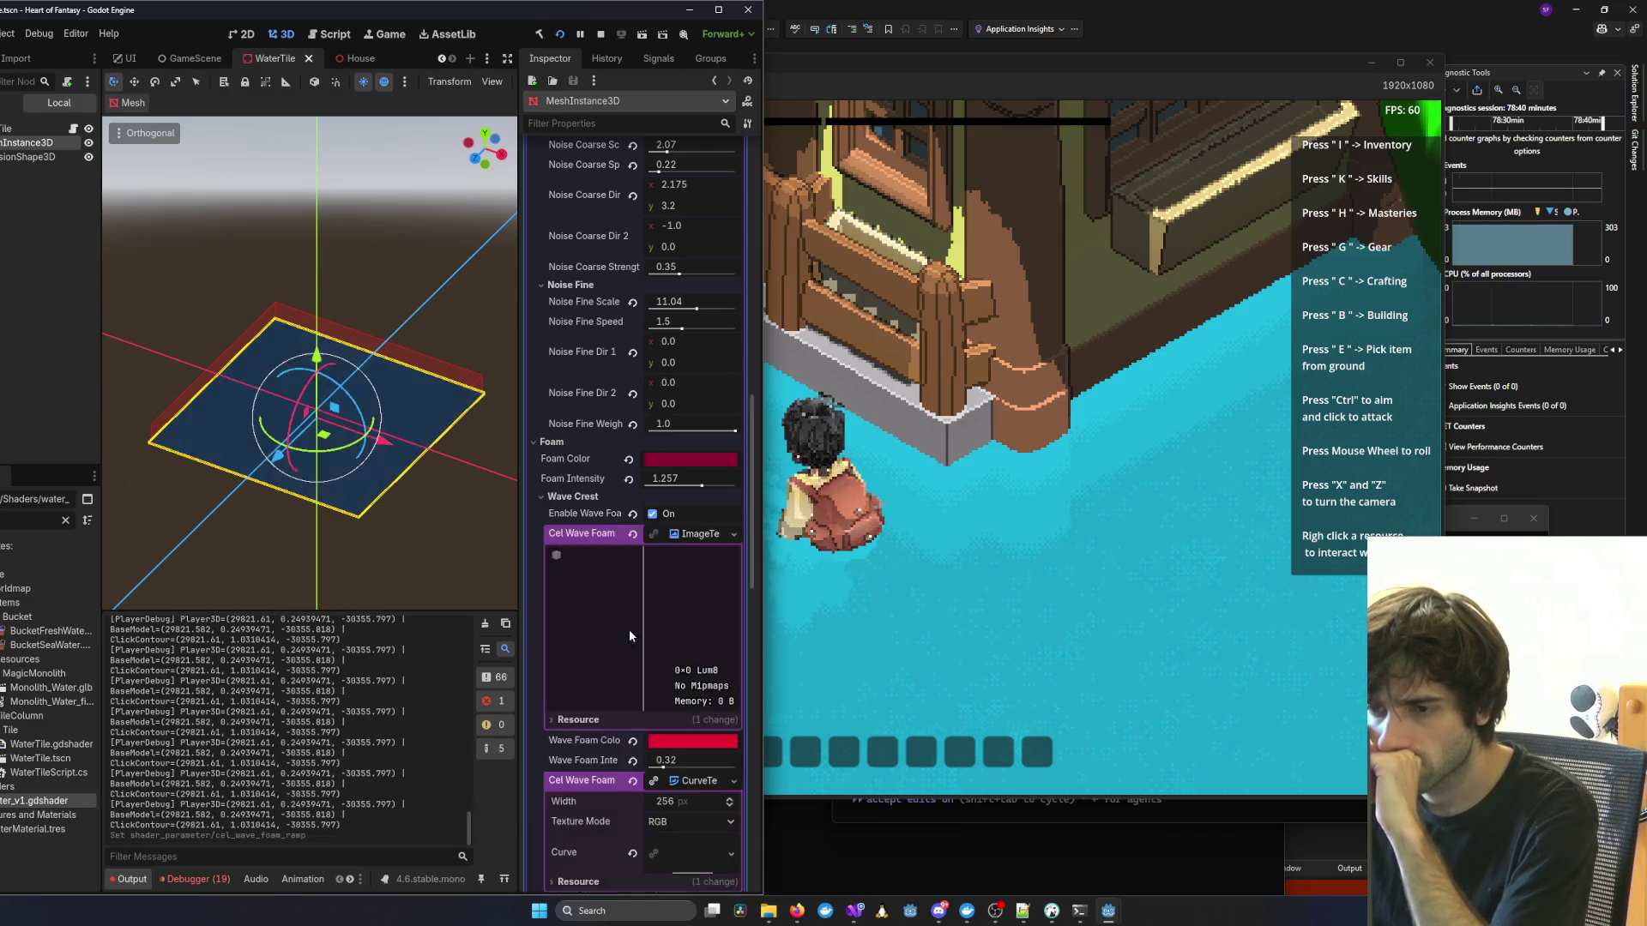
click(703, 535)
click(705, 536)
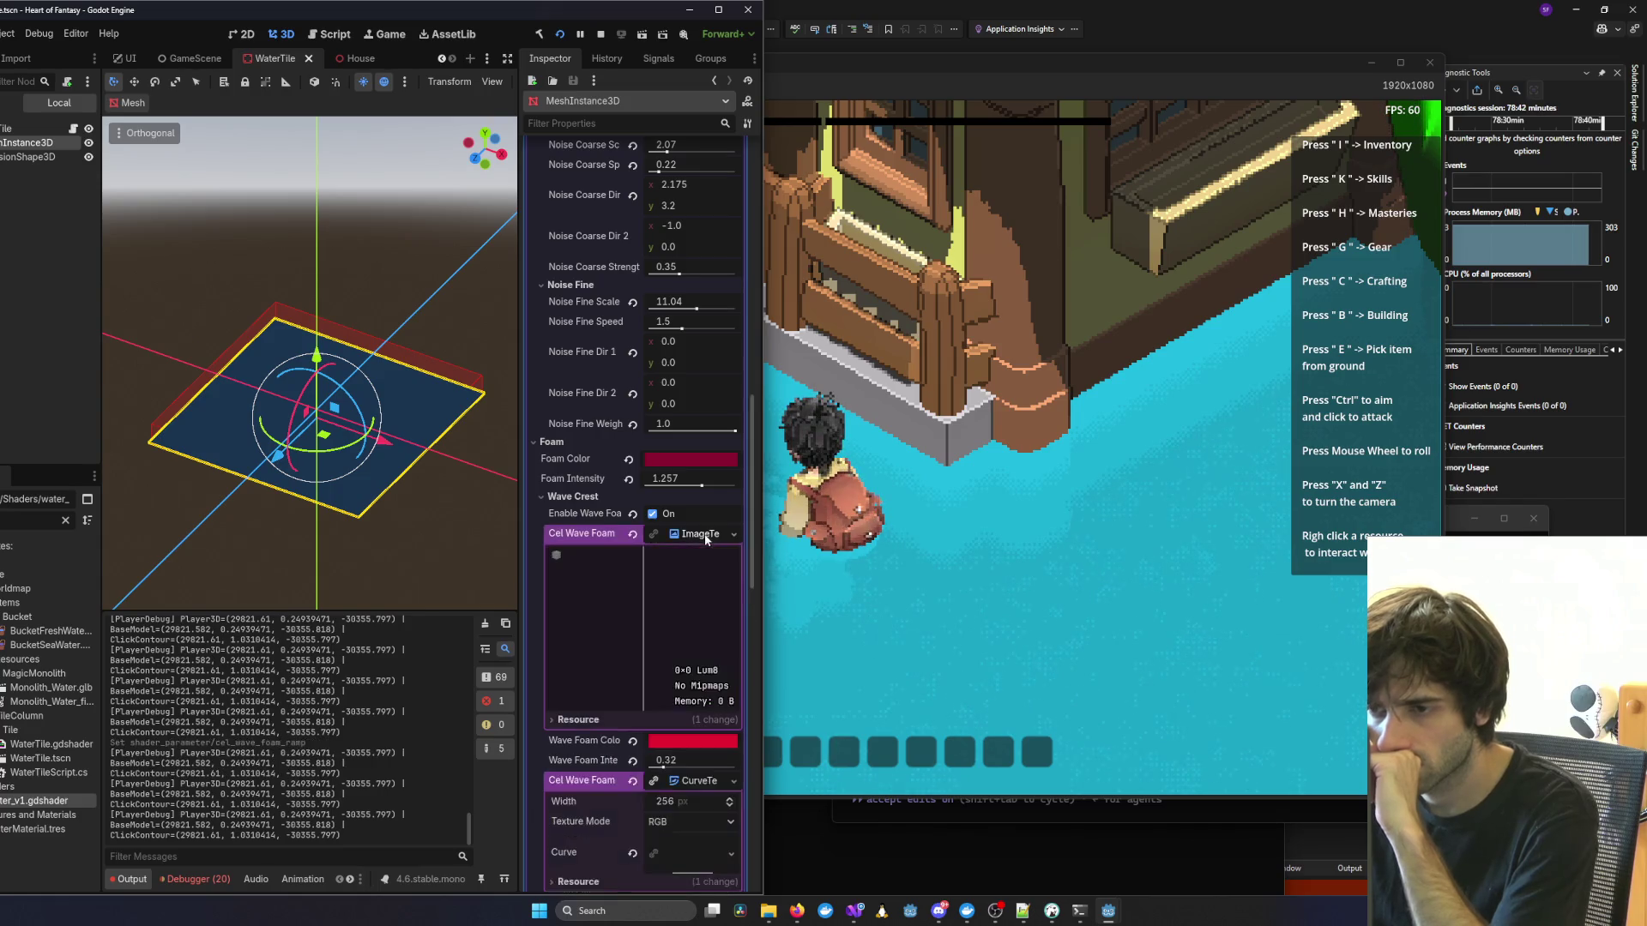
click(734, 533)
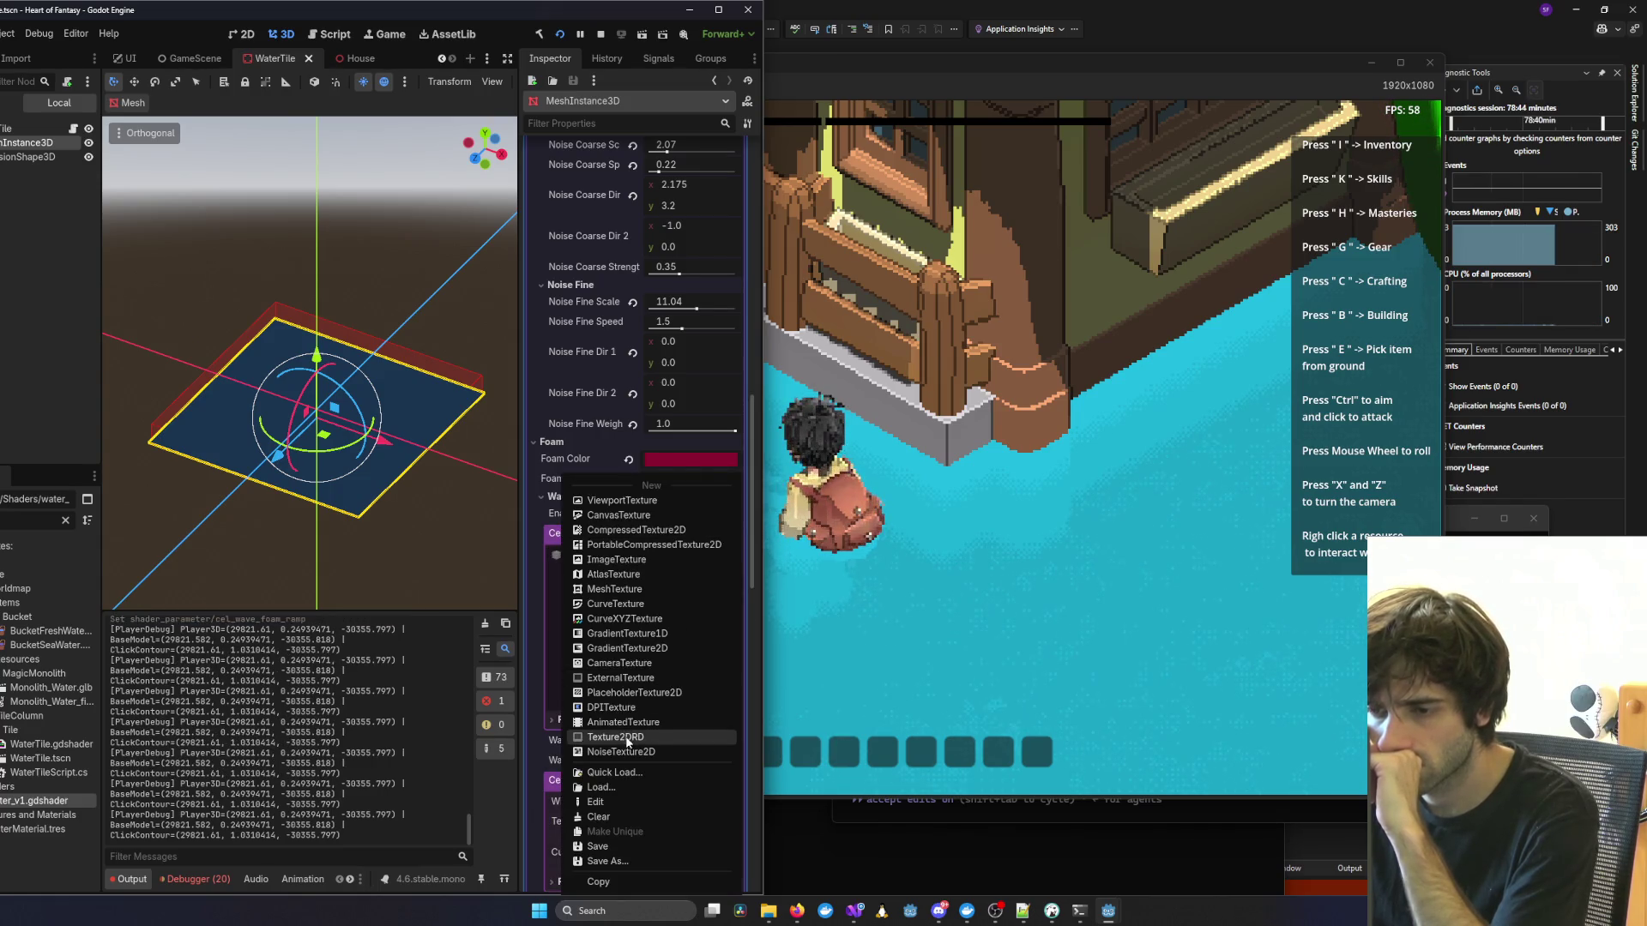
click(642, 603)
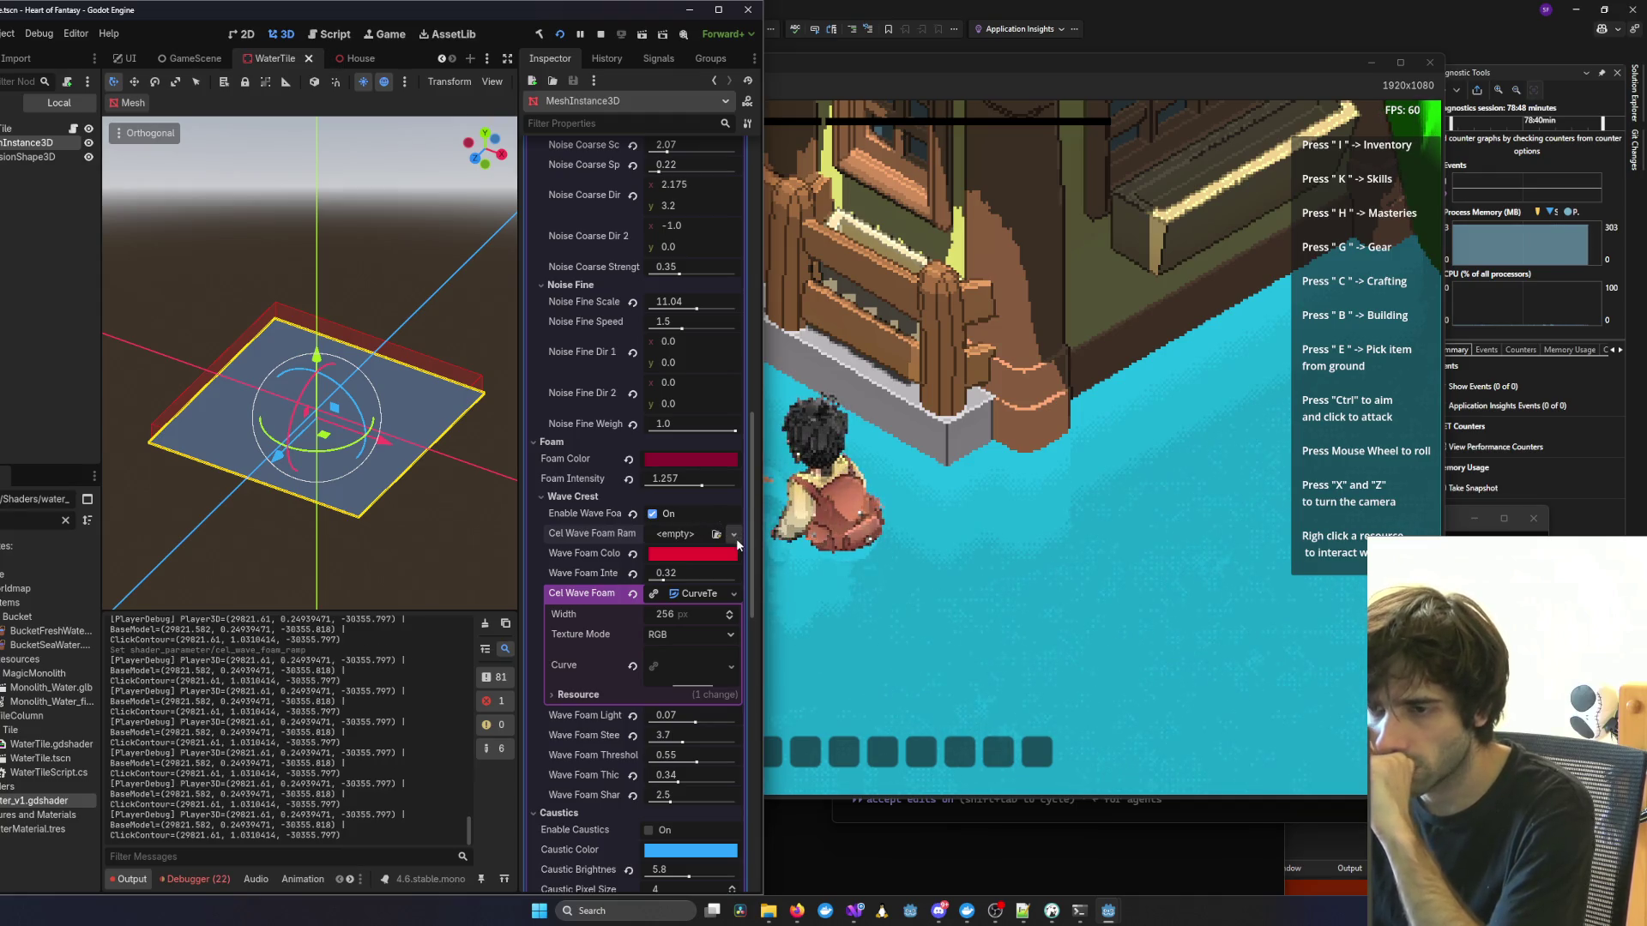
click(734, 534)
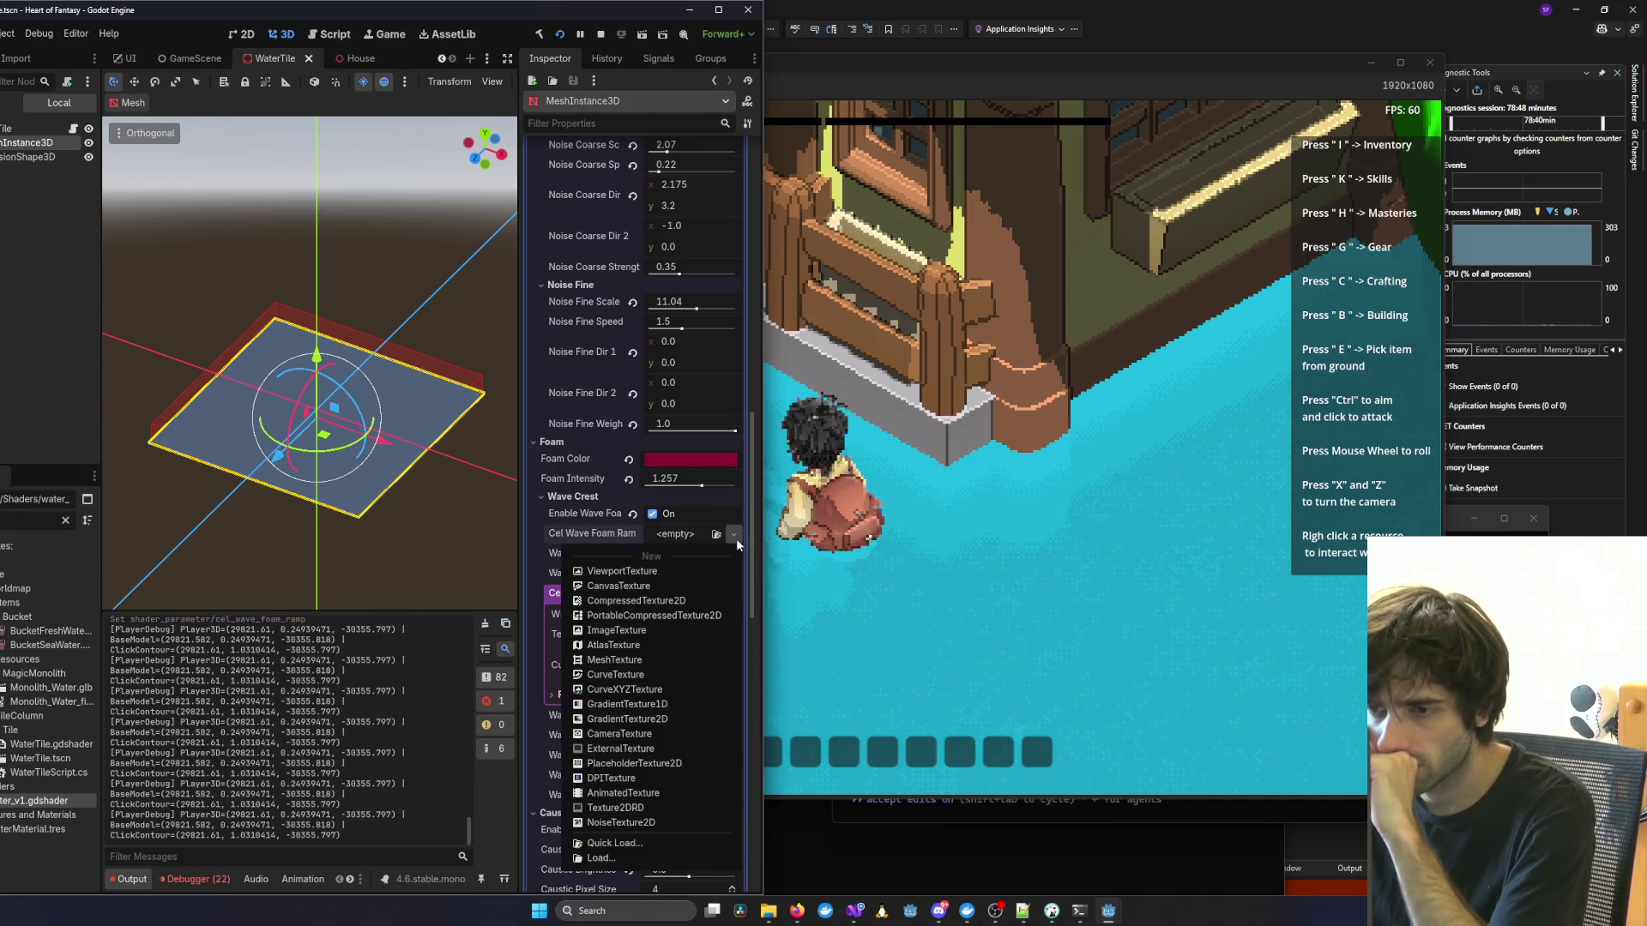
Assign a new CurveTexture to the Cel Wave Foam Ramp, keep RGB mode, and set width 310.
click(660, 675)
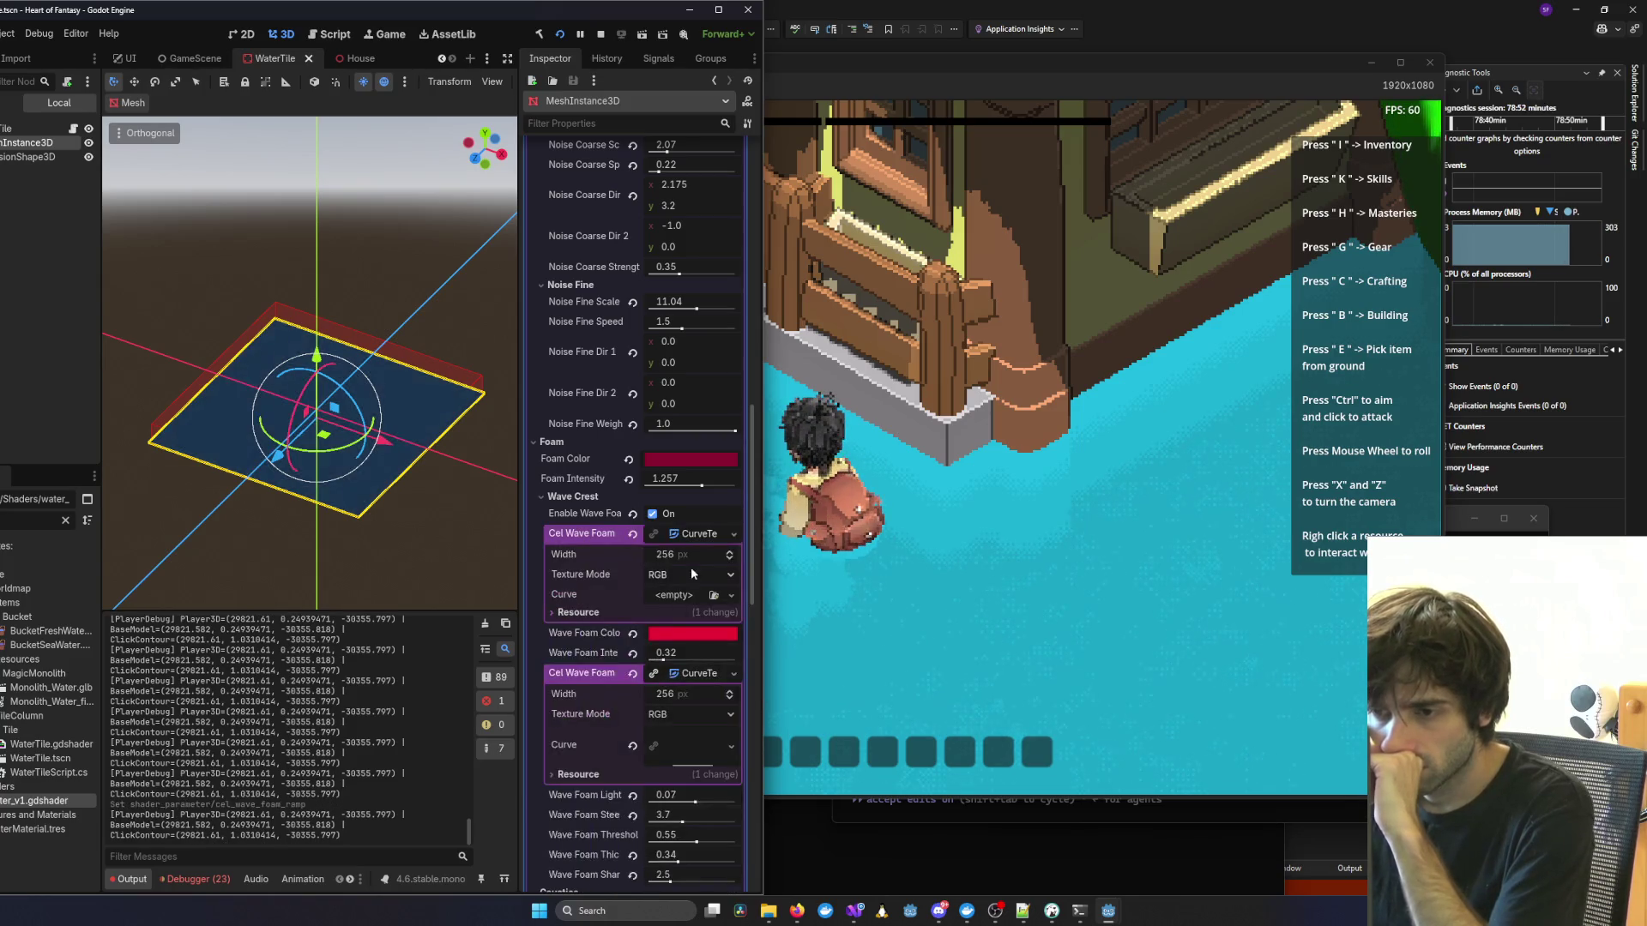
click(703, 535)
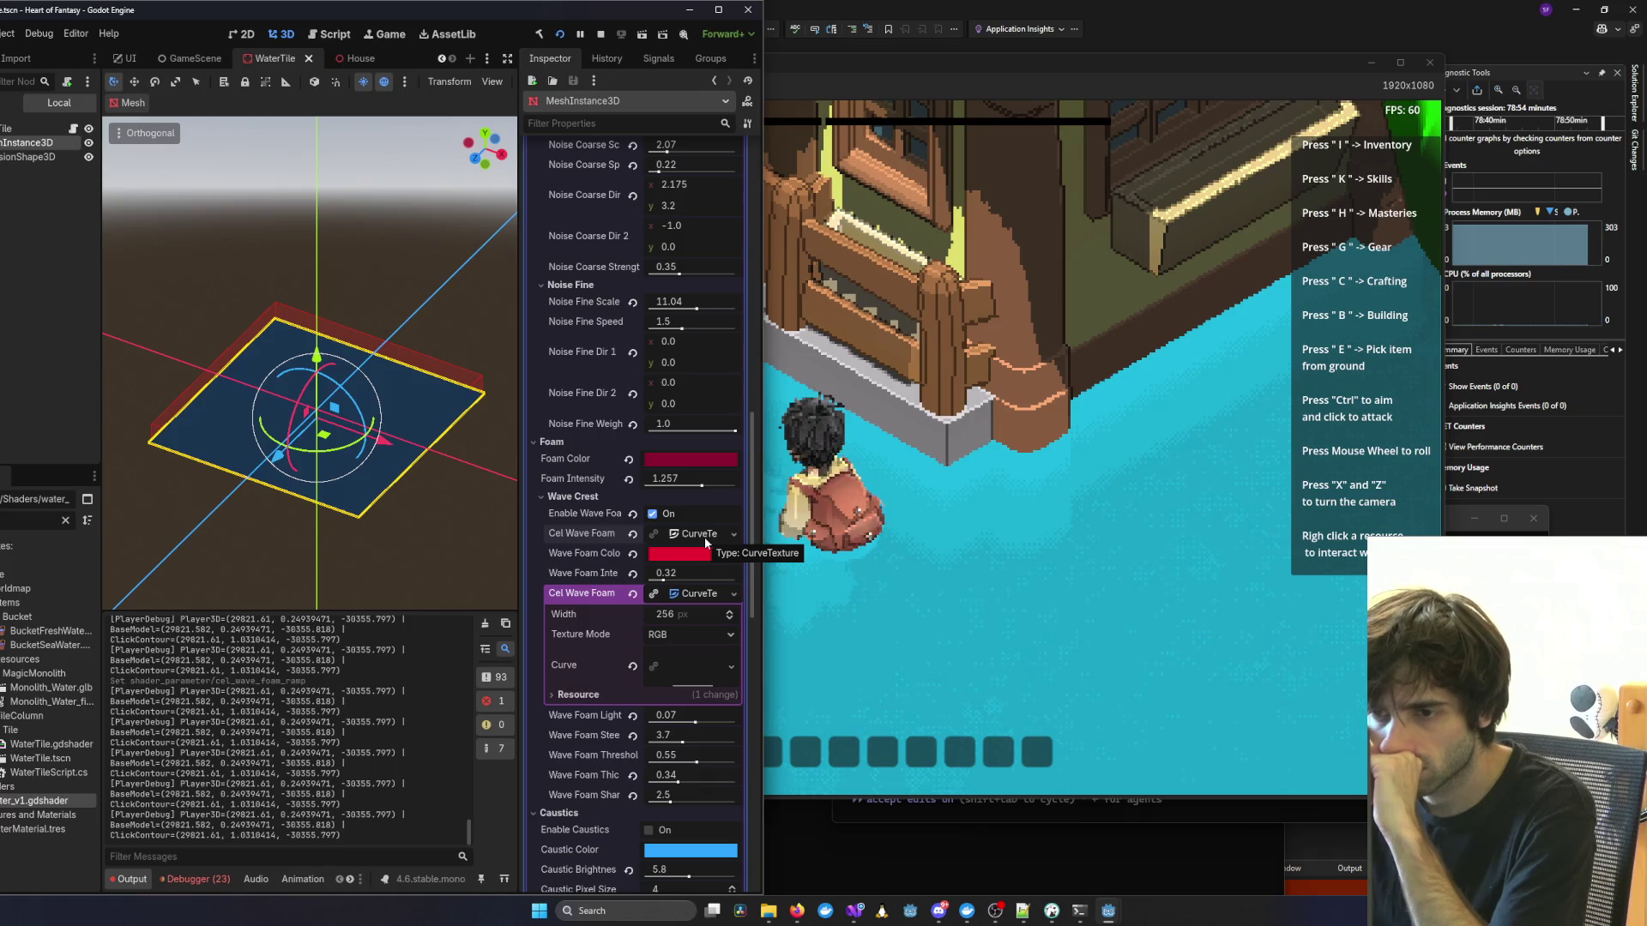
click(704, 537)
click(691, 575)
click(676, 609)
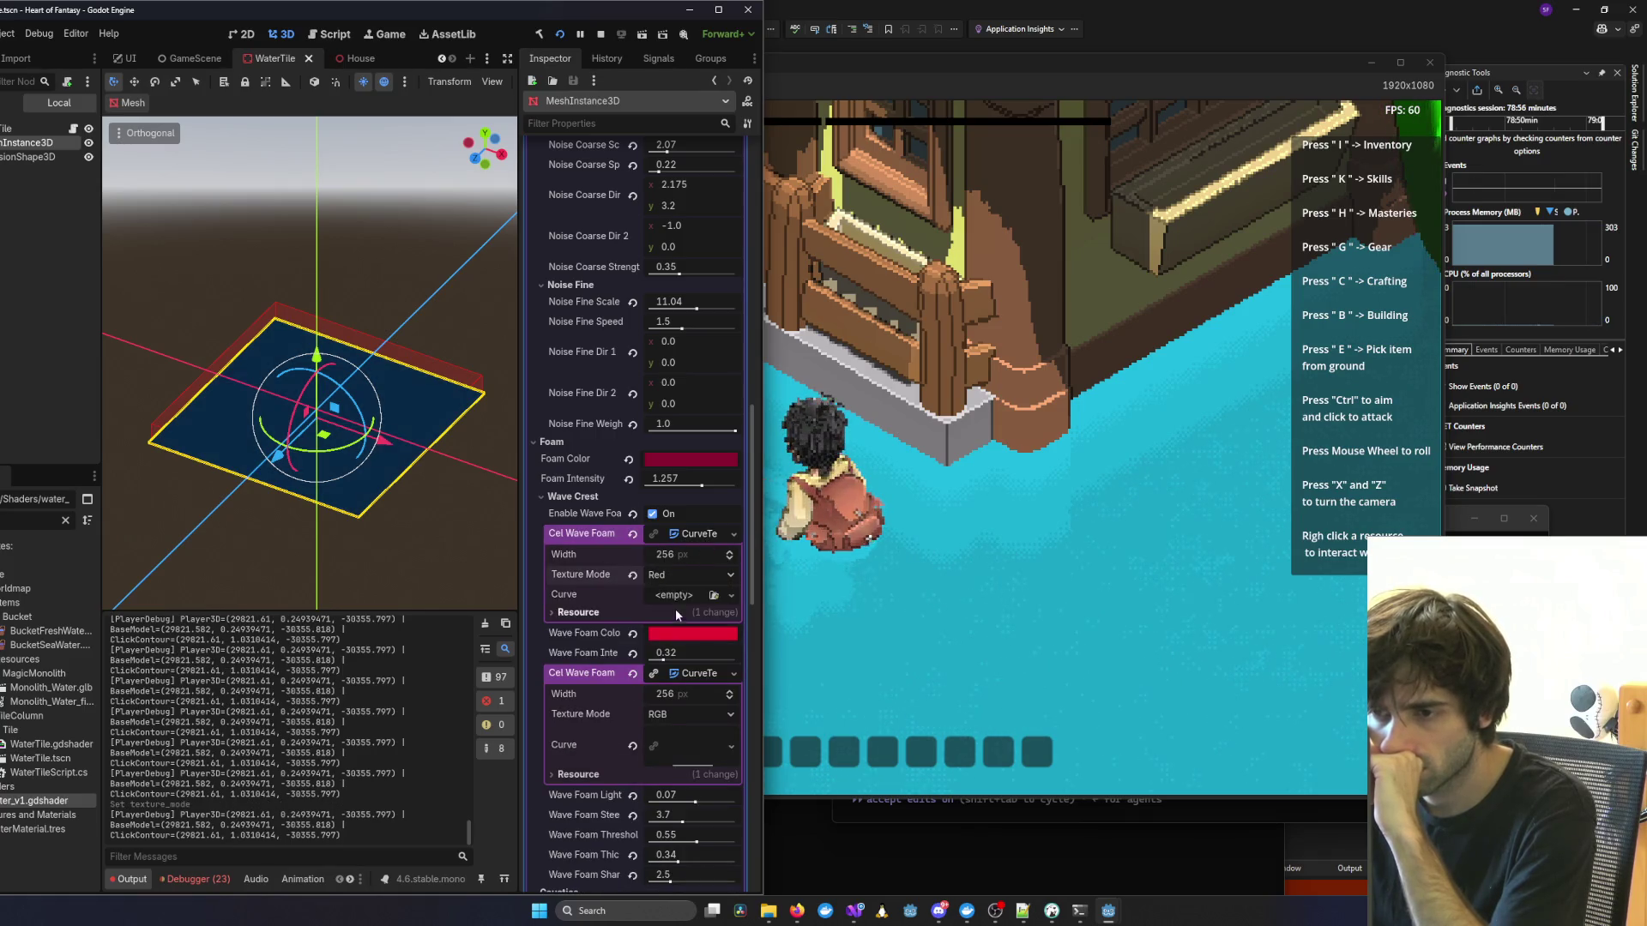
click(691, 575)
click(678, 594)
click(729, 553)
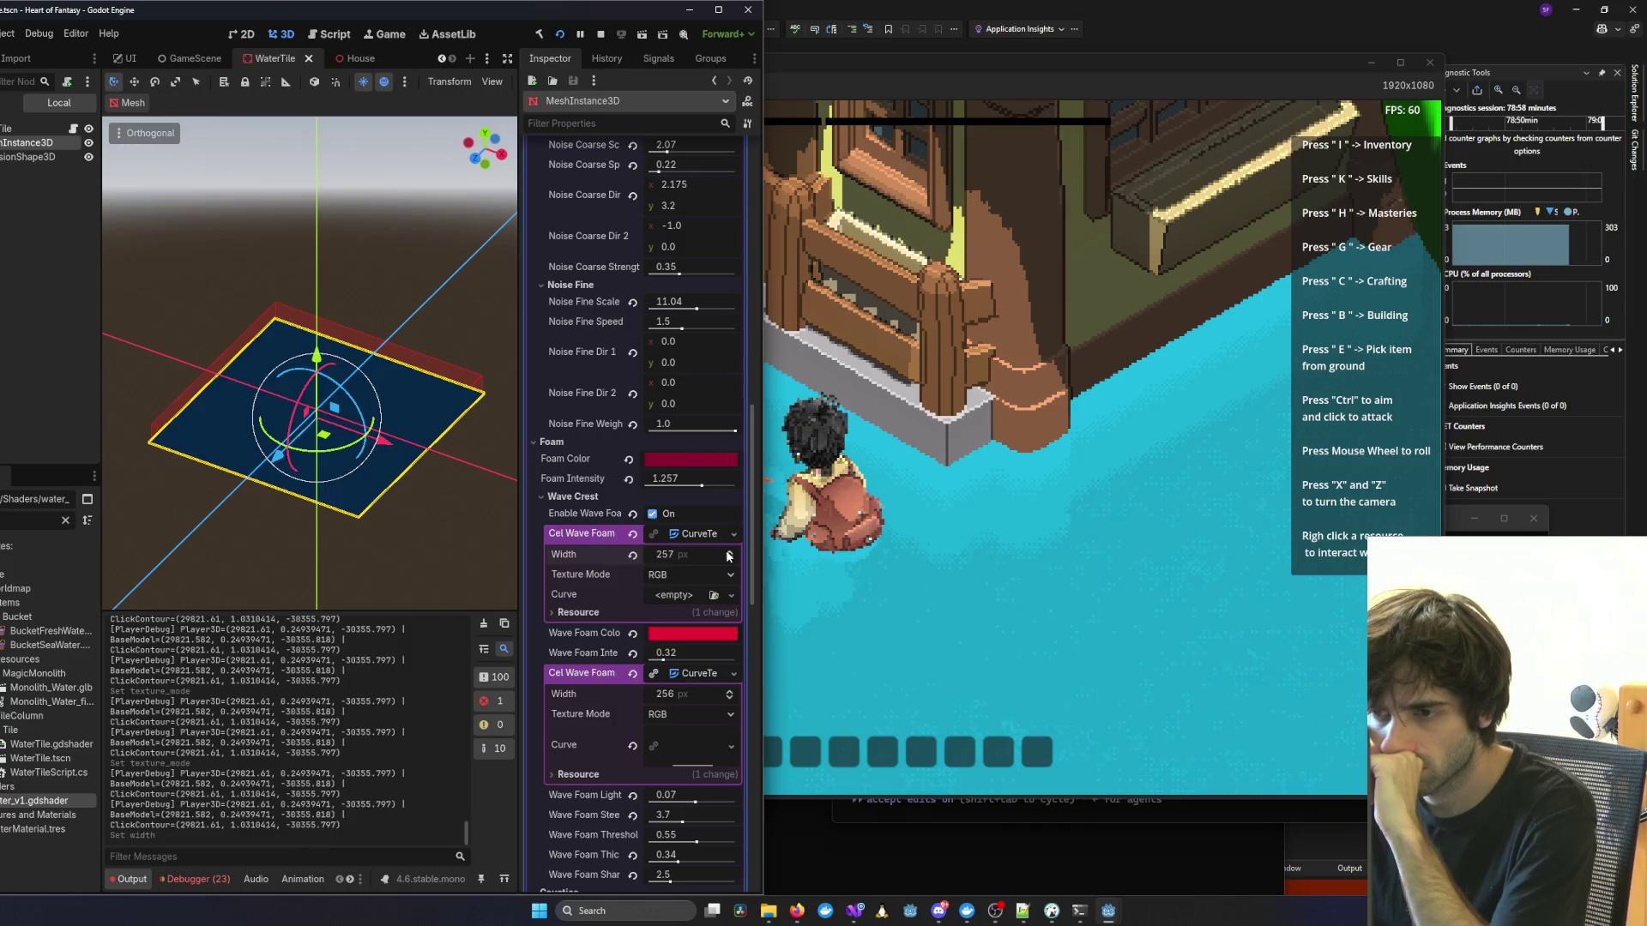
mouse_move(729, 556)
mouse_down()
mouse_move(730, 495)
mouse_move(729, 622)
mouse_move(729, 532)
mouse_up()
Give the foam ramp a new curve falling from 1.0 at left to about 0.16 at right.
click(731, 595)
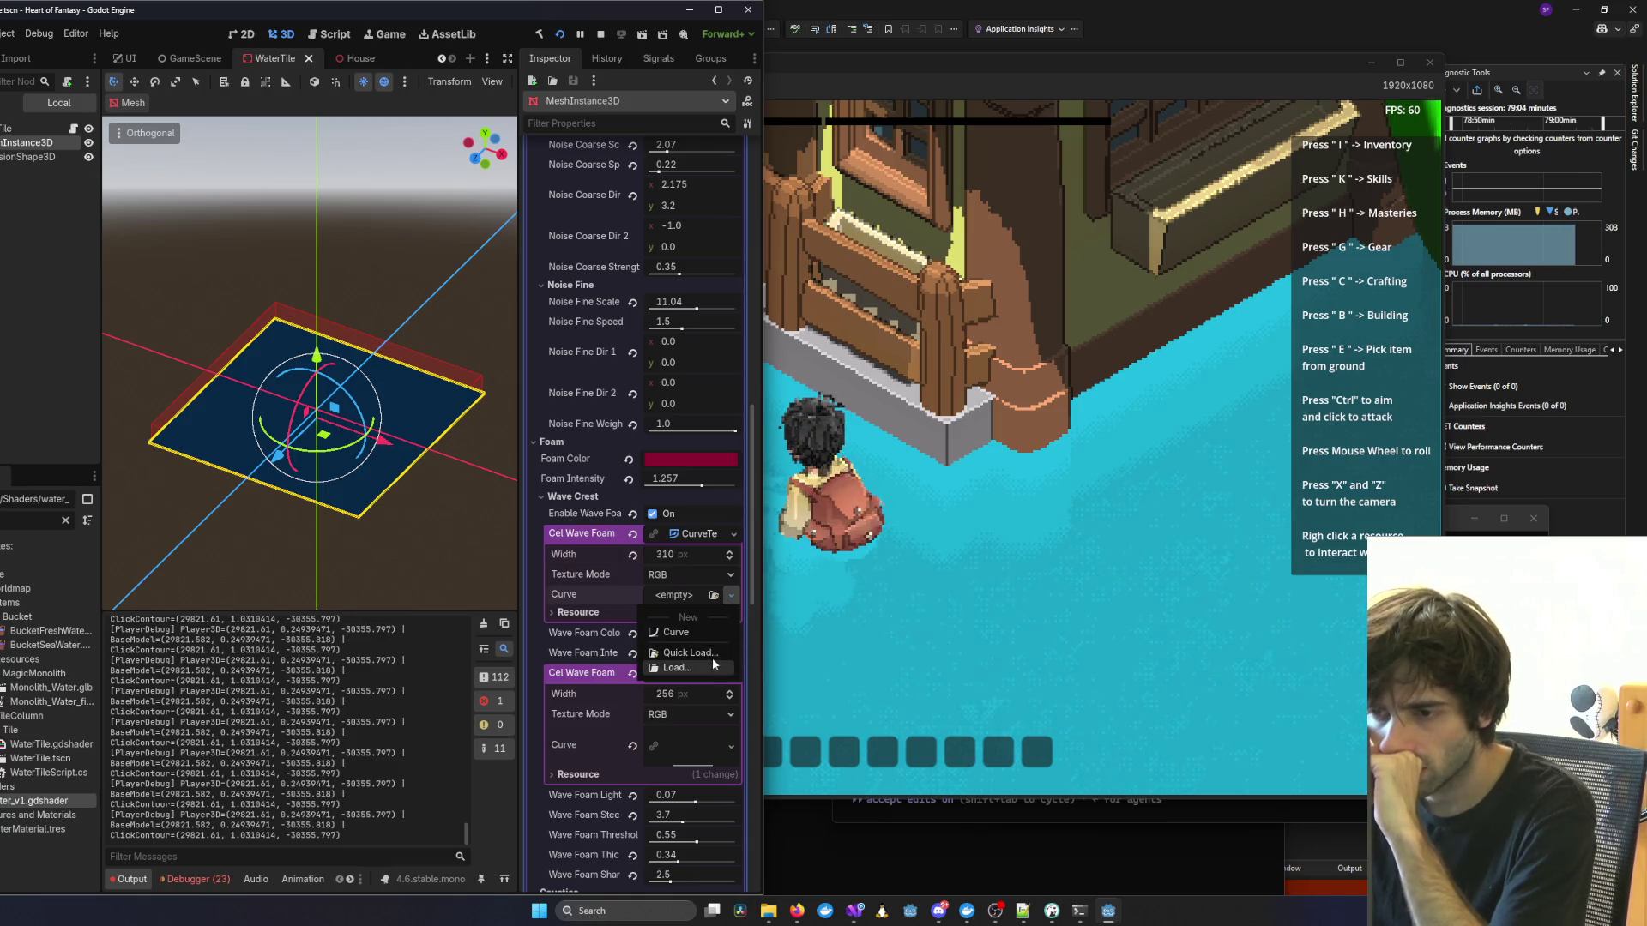
click(705, 632)
click(727, 609)
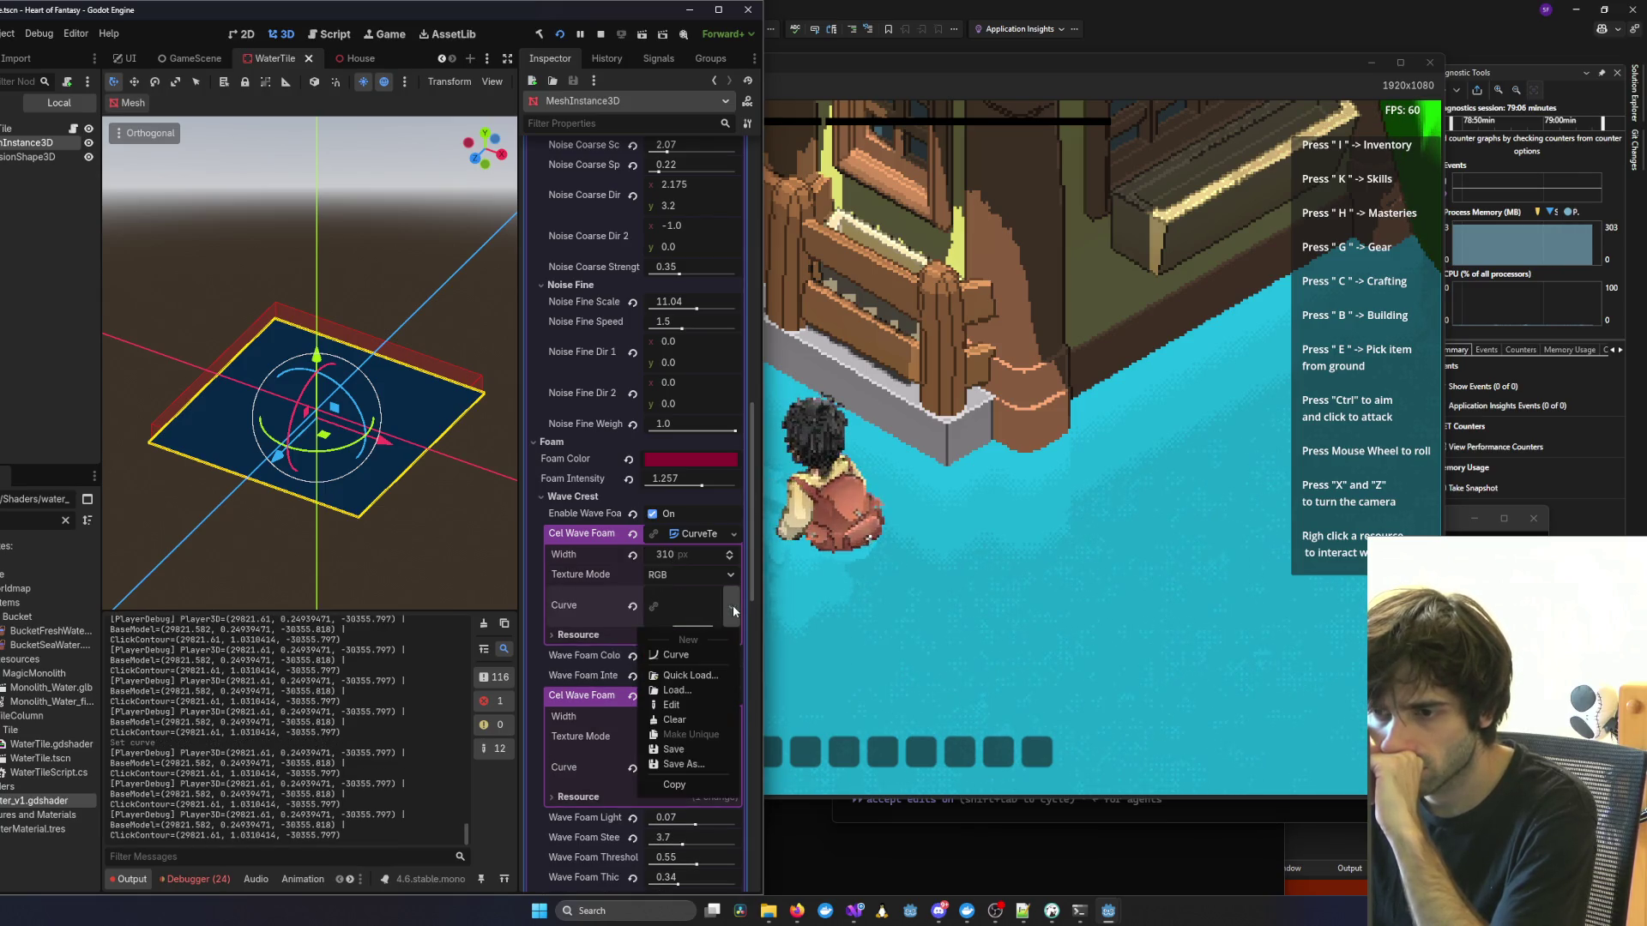
click(696, 606)
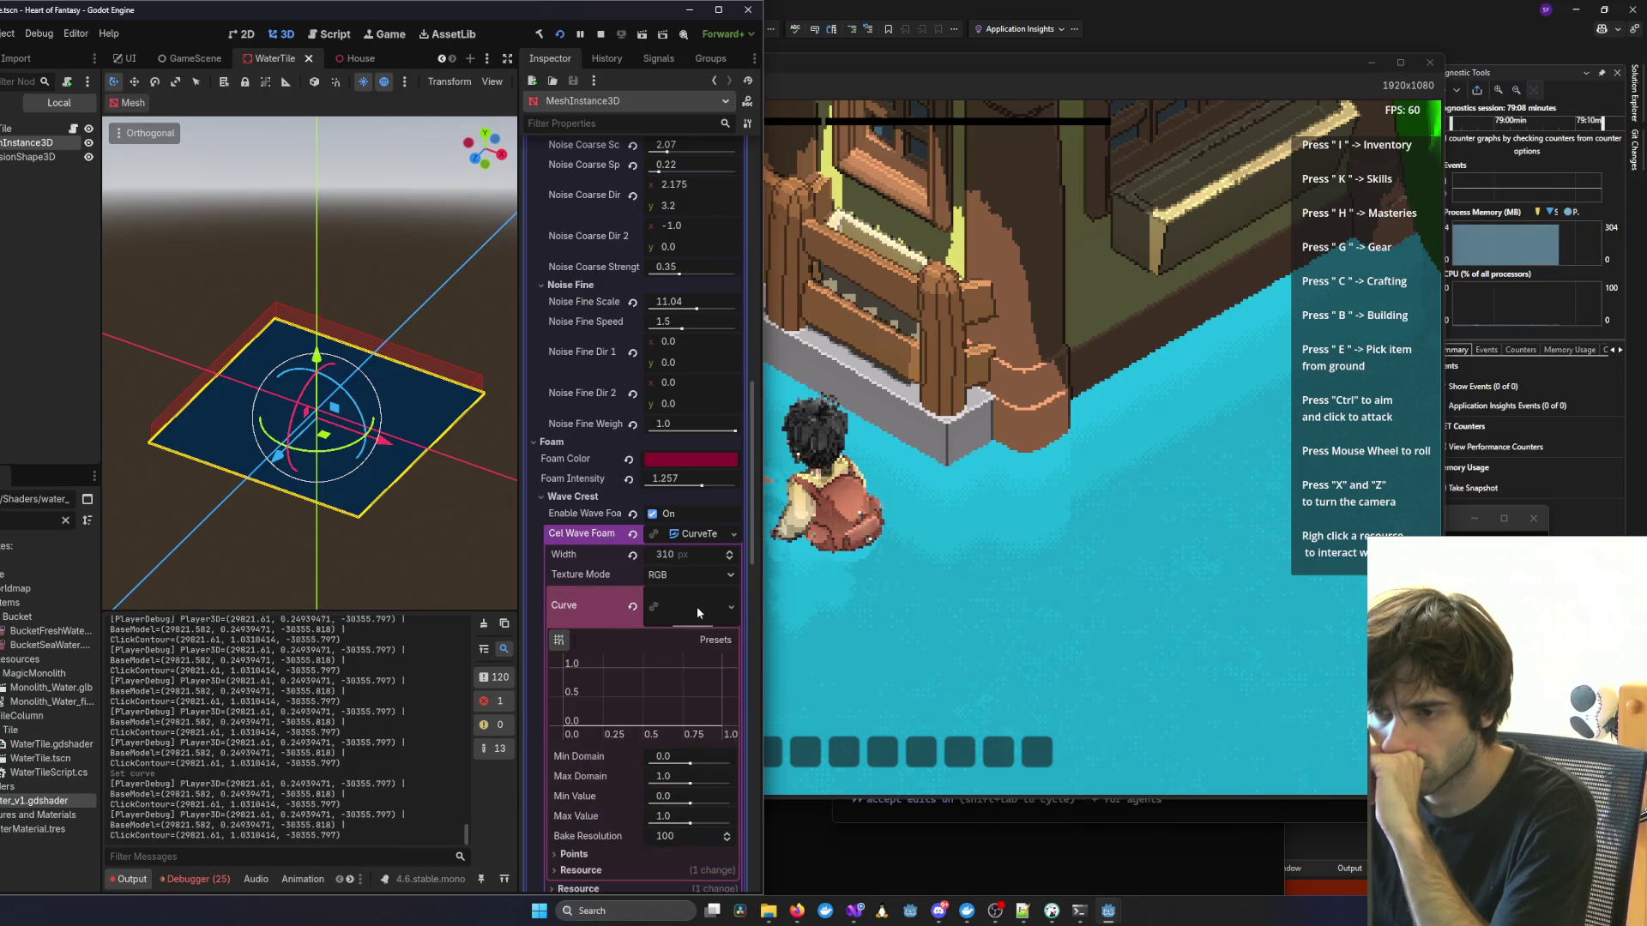
click(648, 712)
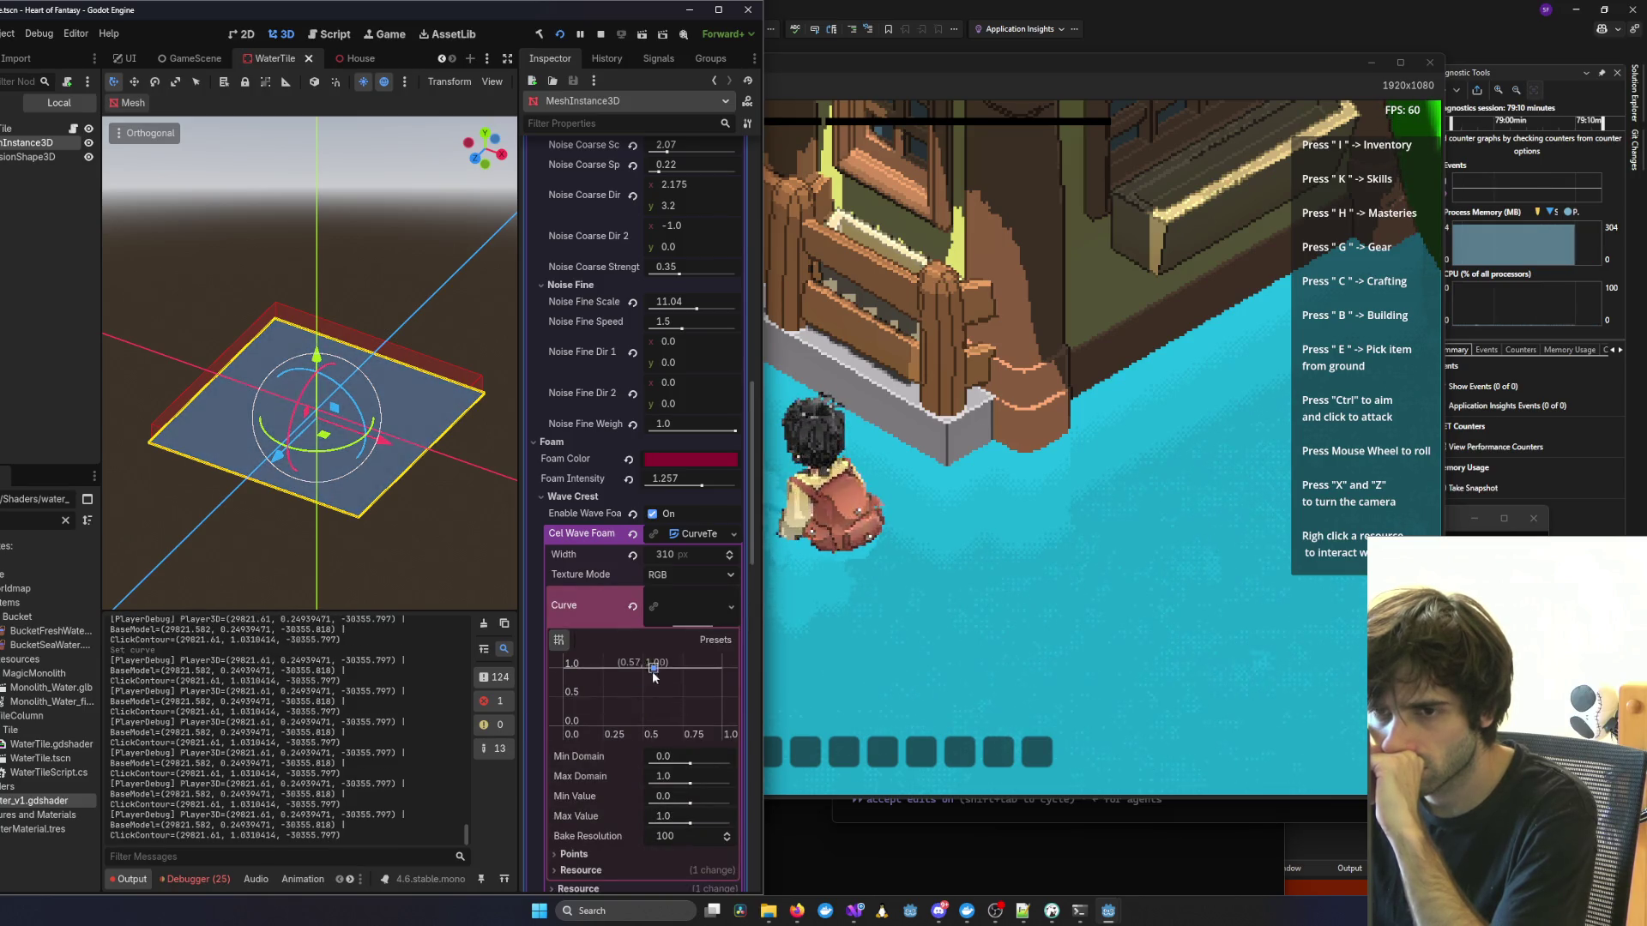
drag(649, 706, 567, 666)
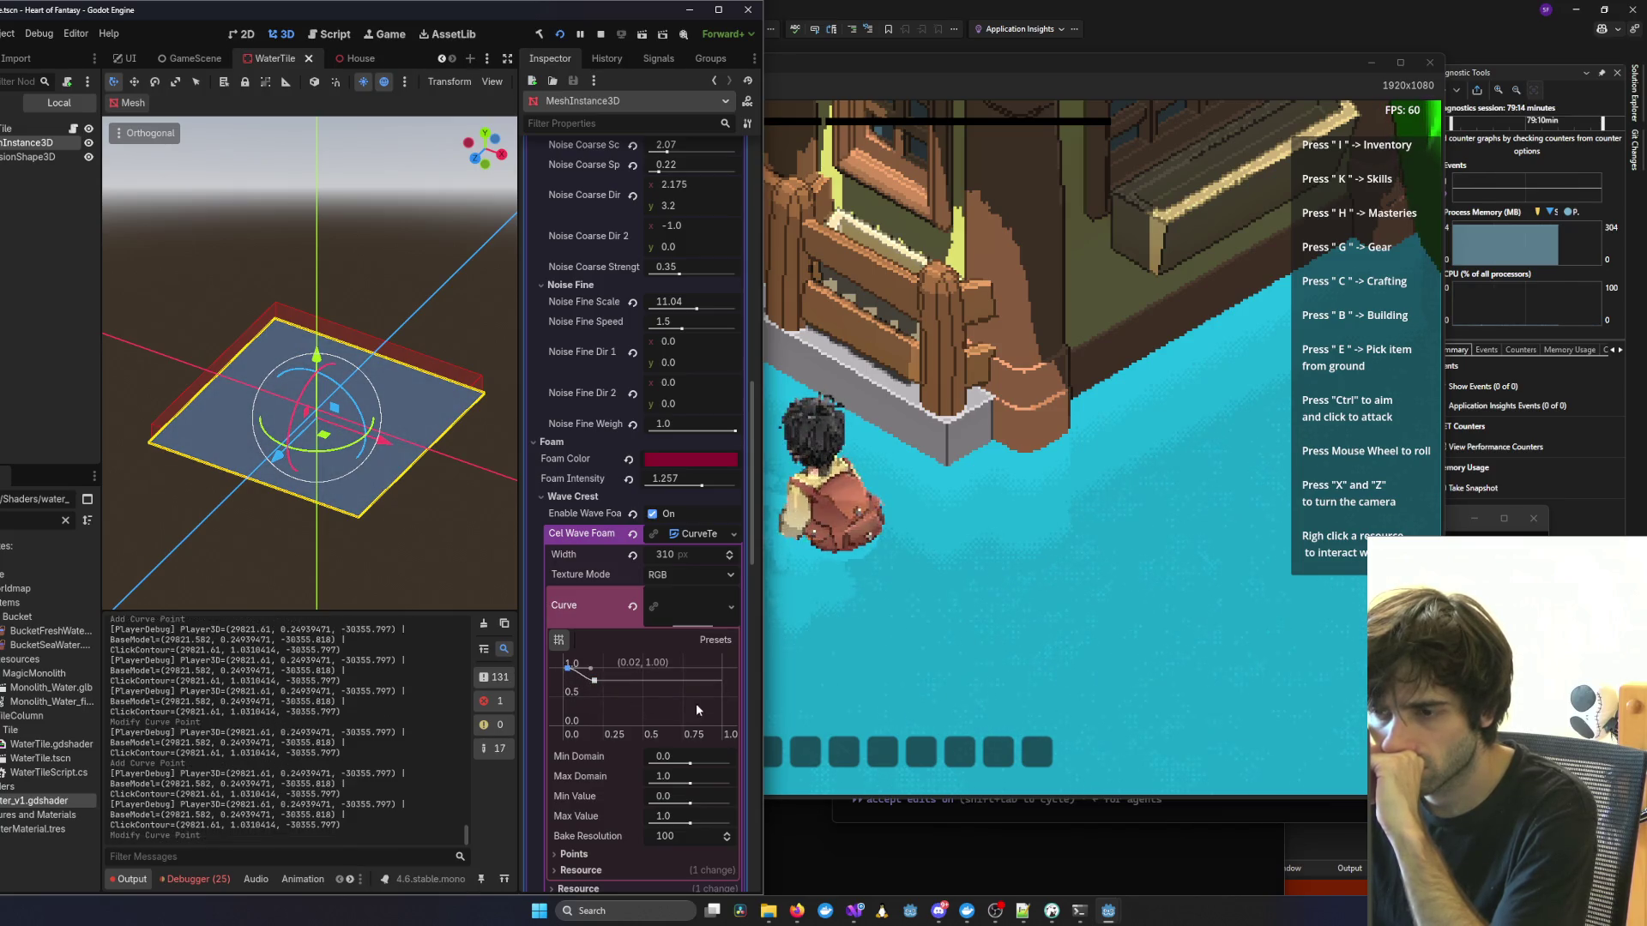
drag(719, 684, 720, 719)
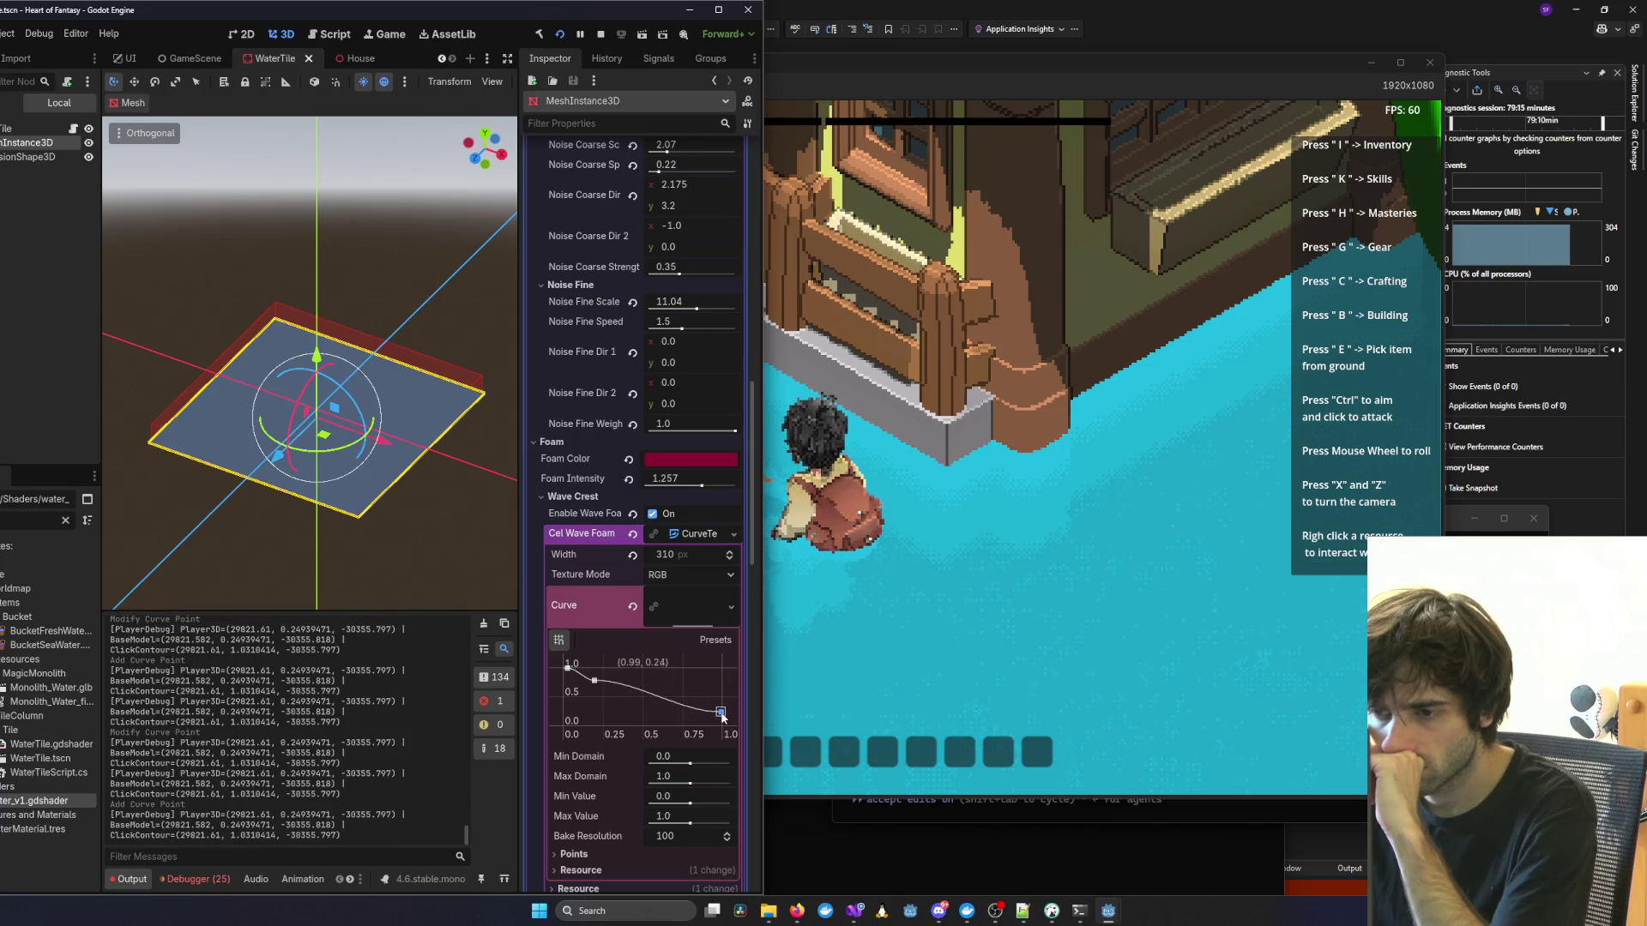
click(1012, 616)
scroll(1013, 624, down, 3)
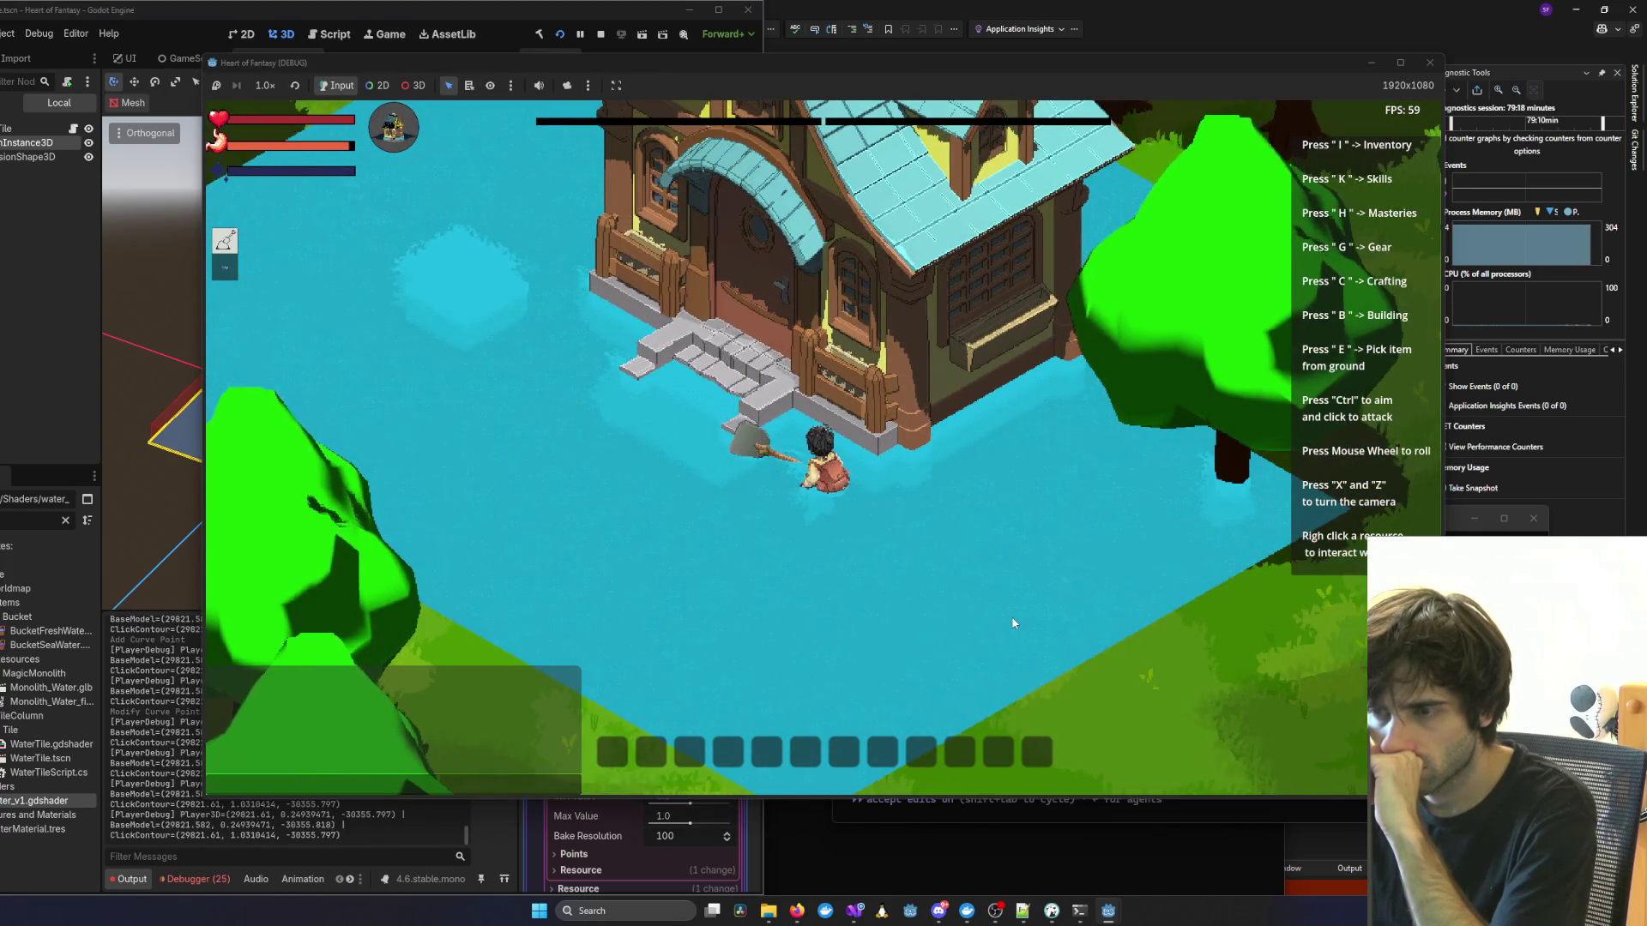
Enable water caustics and lower Caustic Brightness from 5.8 to 5.0.
scroll(1013, 624, up, 3)
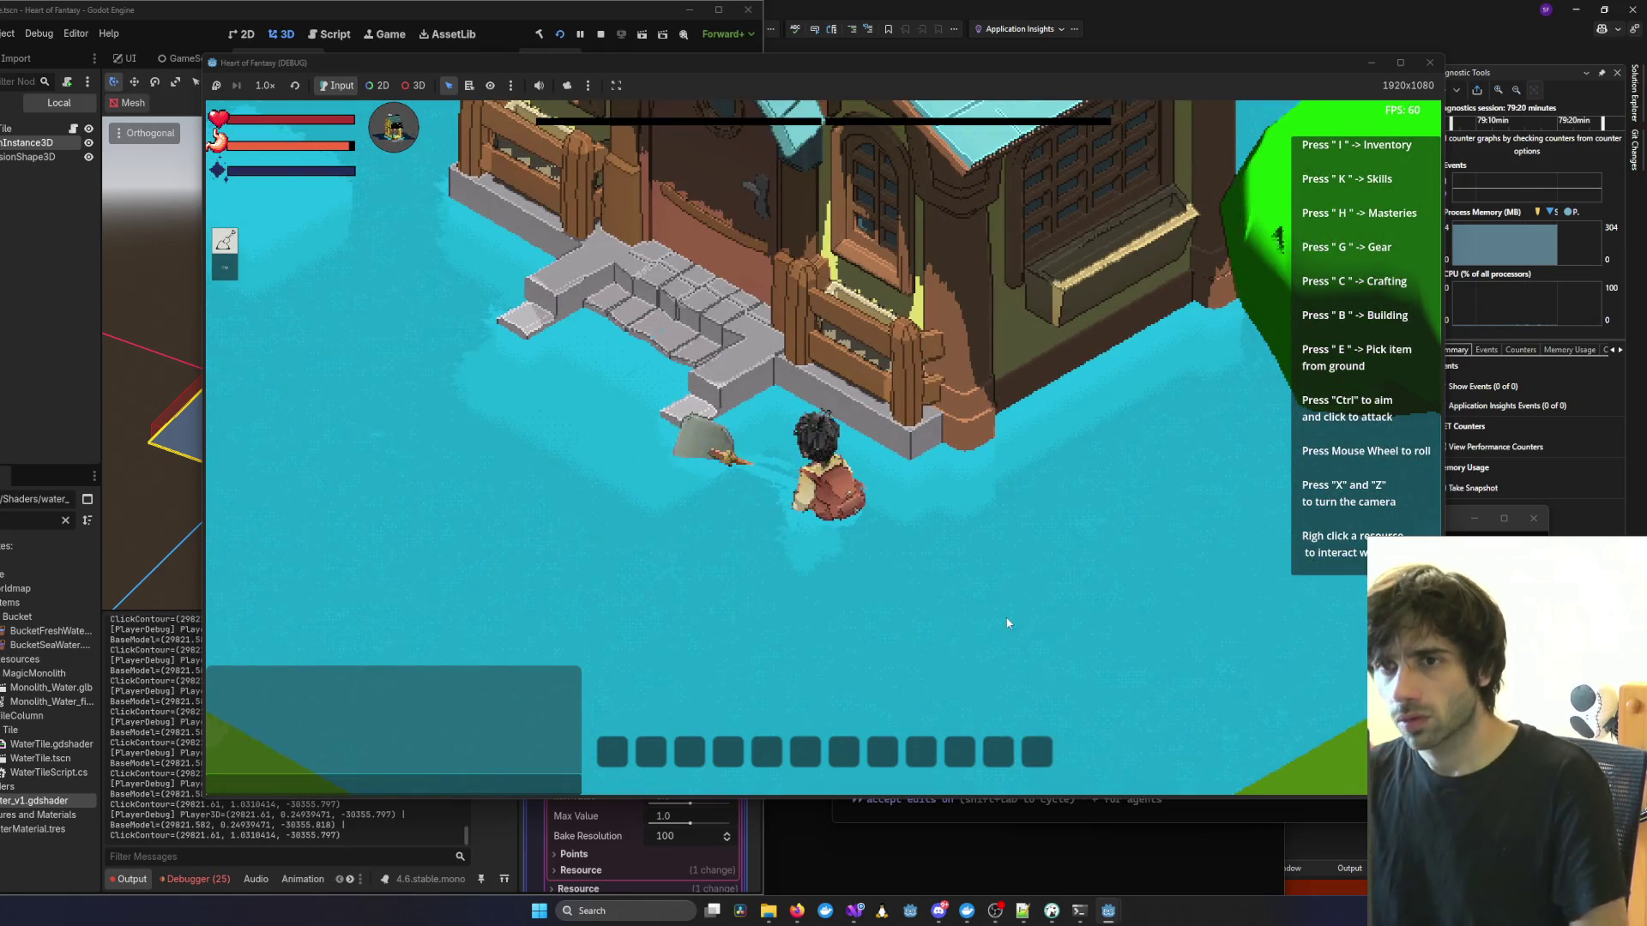
key(alt+Tab)
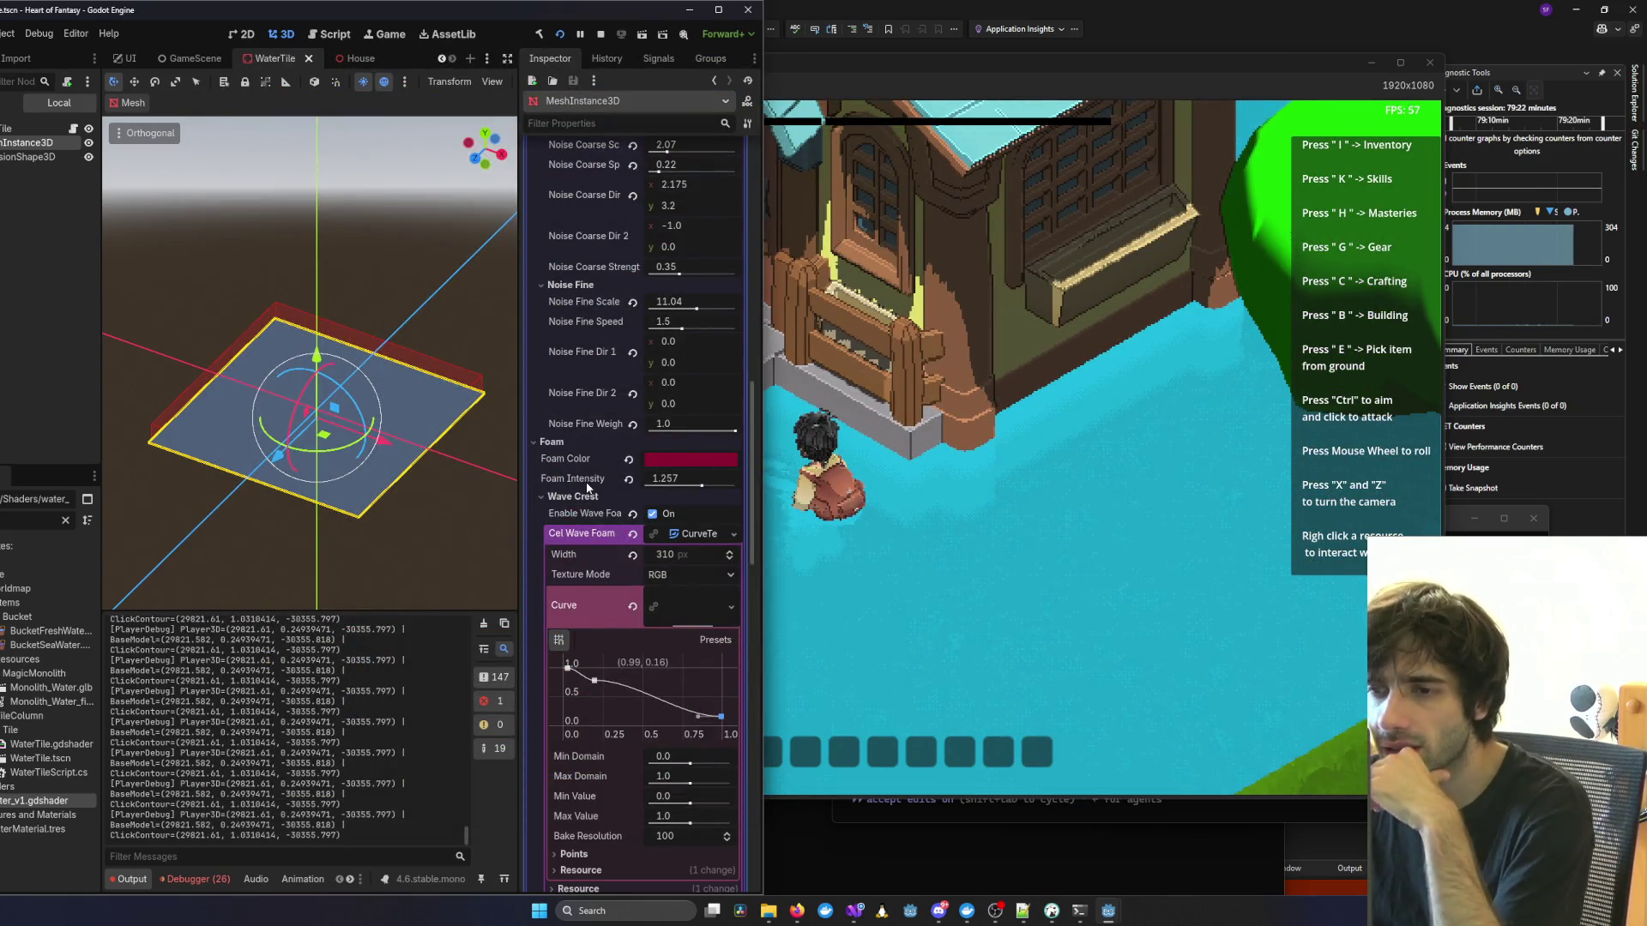
scroll(616, 488, up, 3)
scroll(617, 498, down, 7)
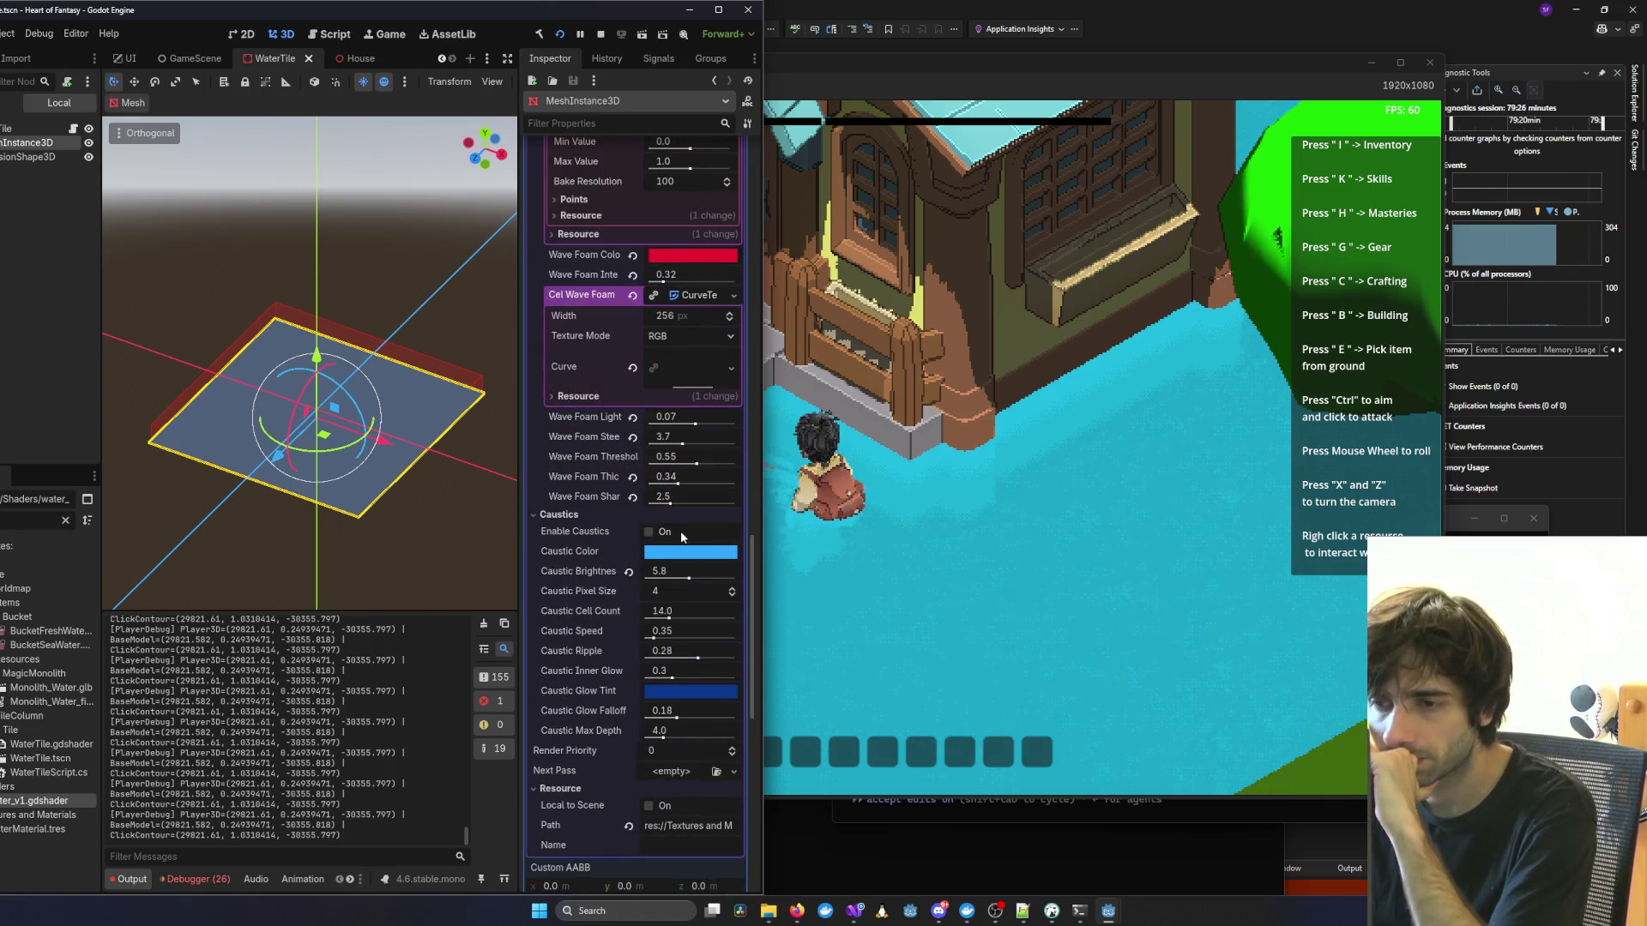
click(649, 533)
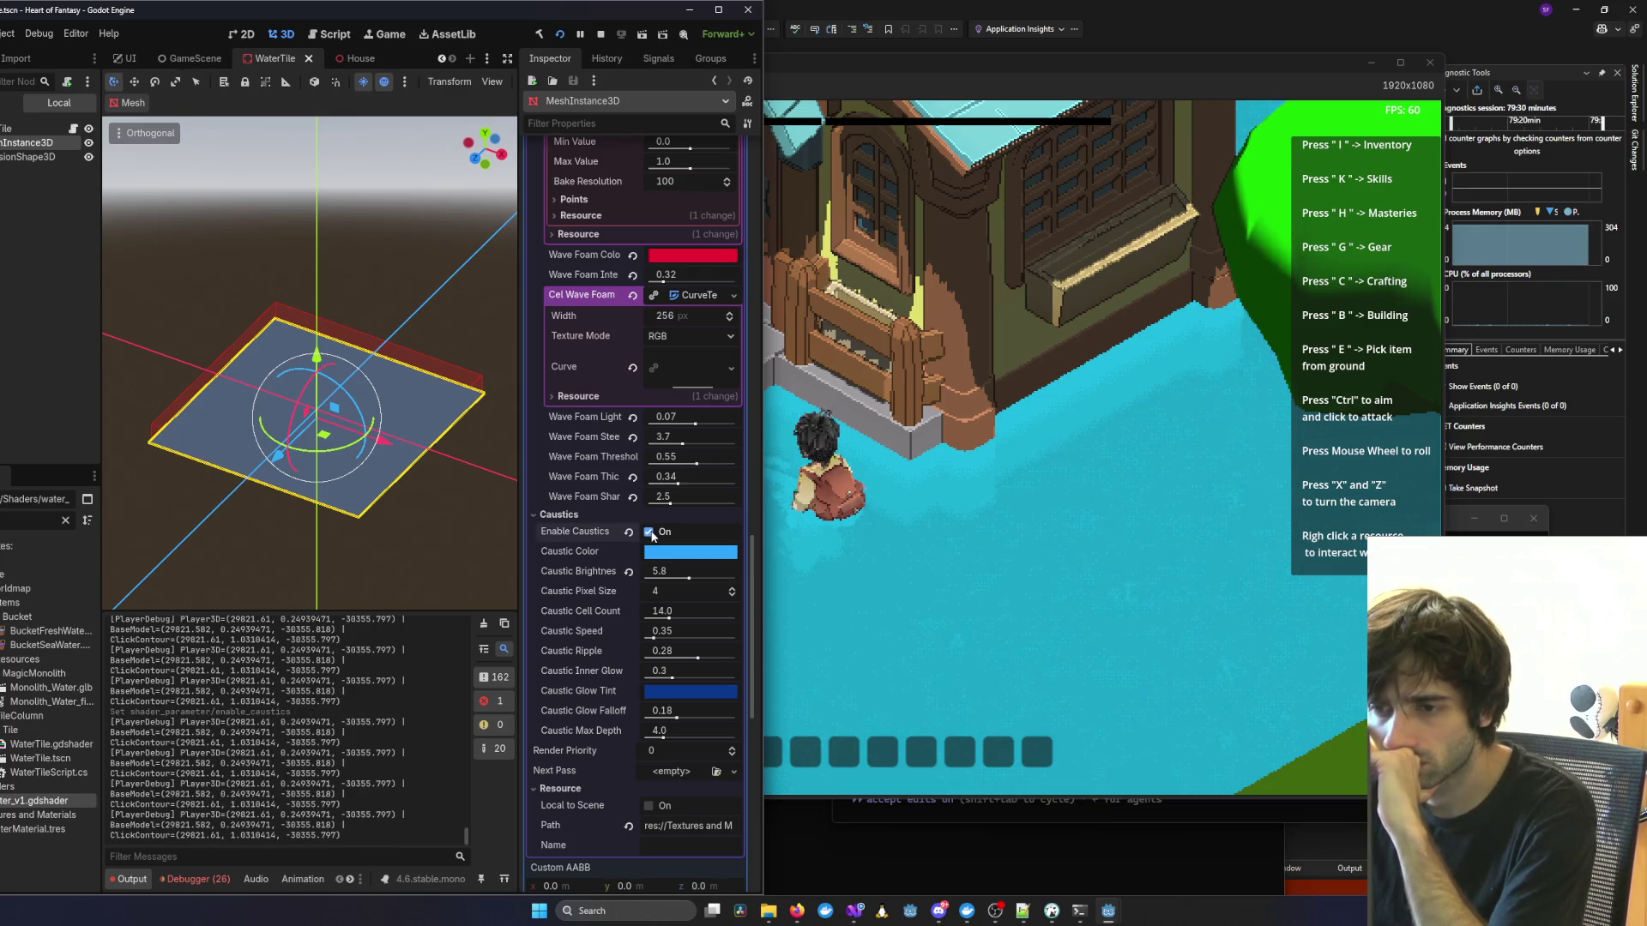
drag(689, 579, 683, 580)
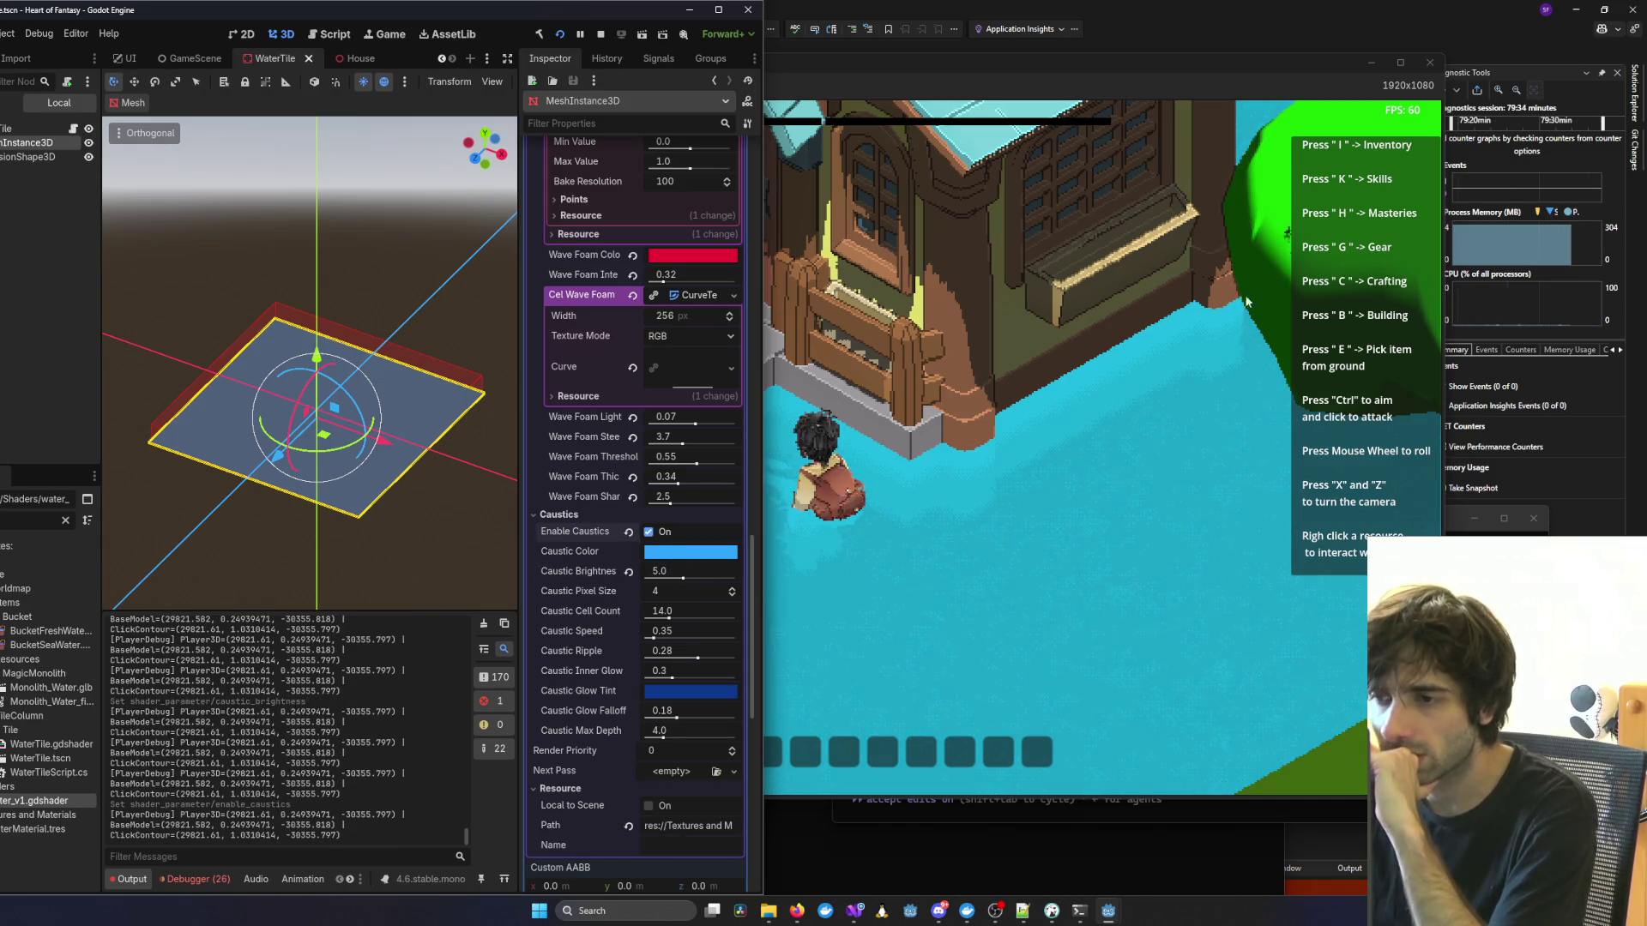
click(1438, 75)
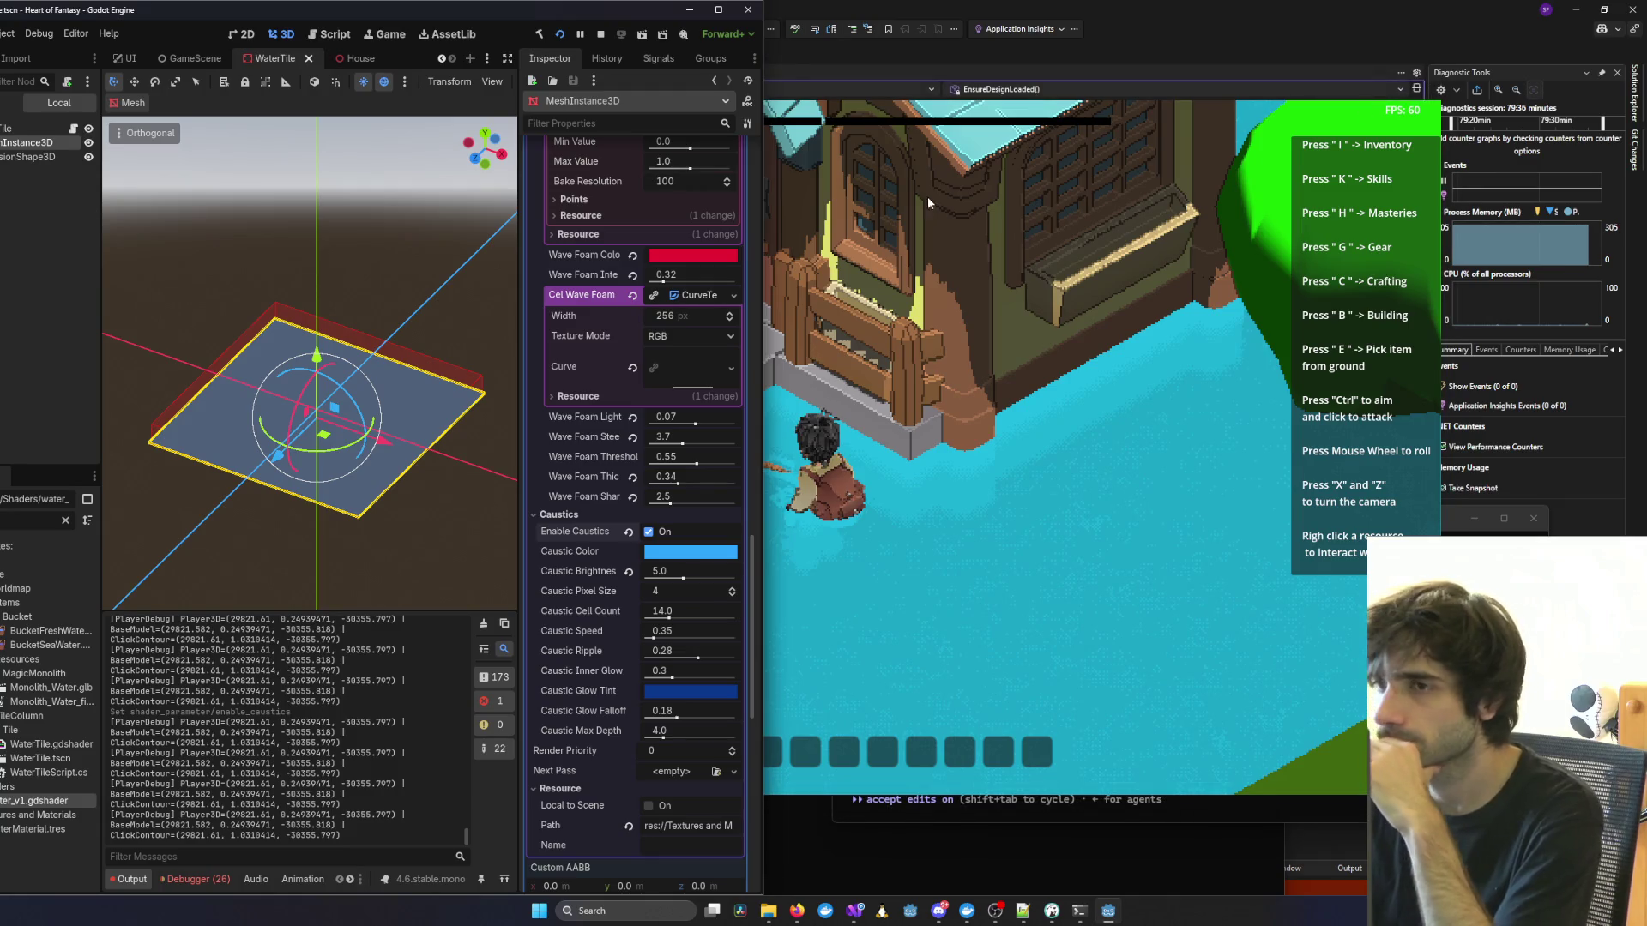
Stop and relaunch the game, log in, and enter the world with the existing character.
click(600, 34)
click(561, 35)
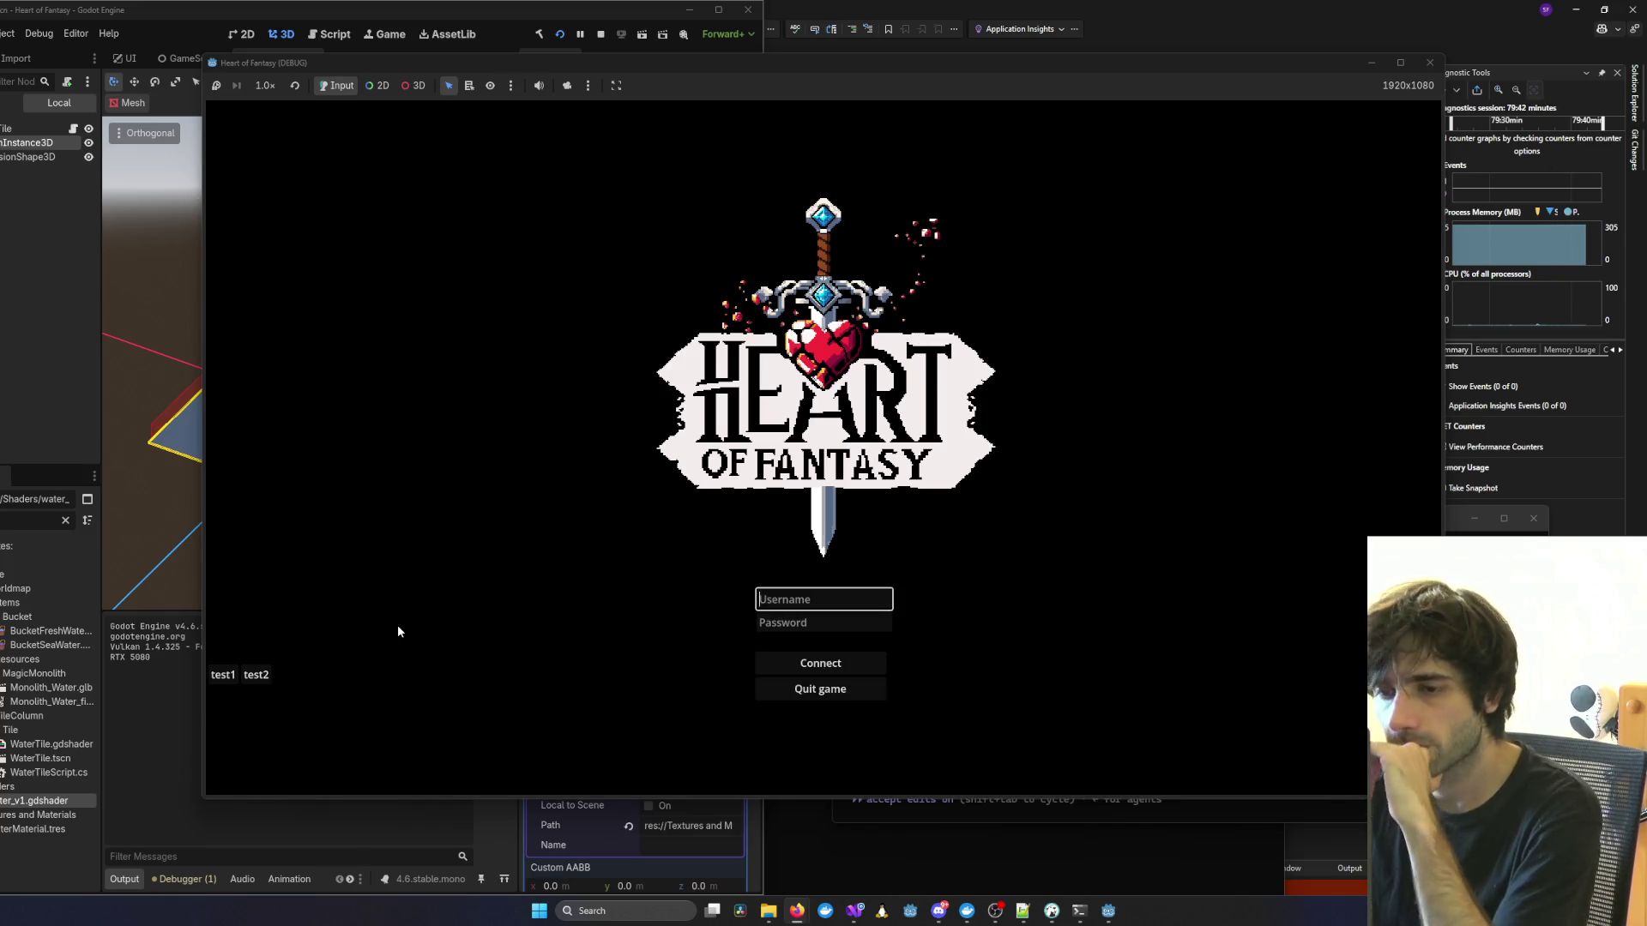
click(811, 663)
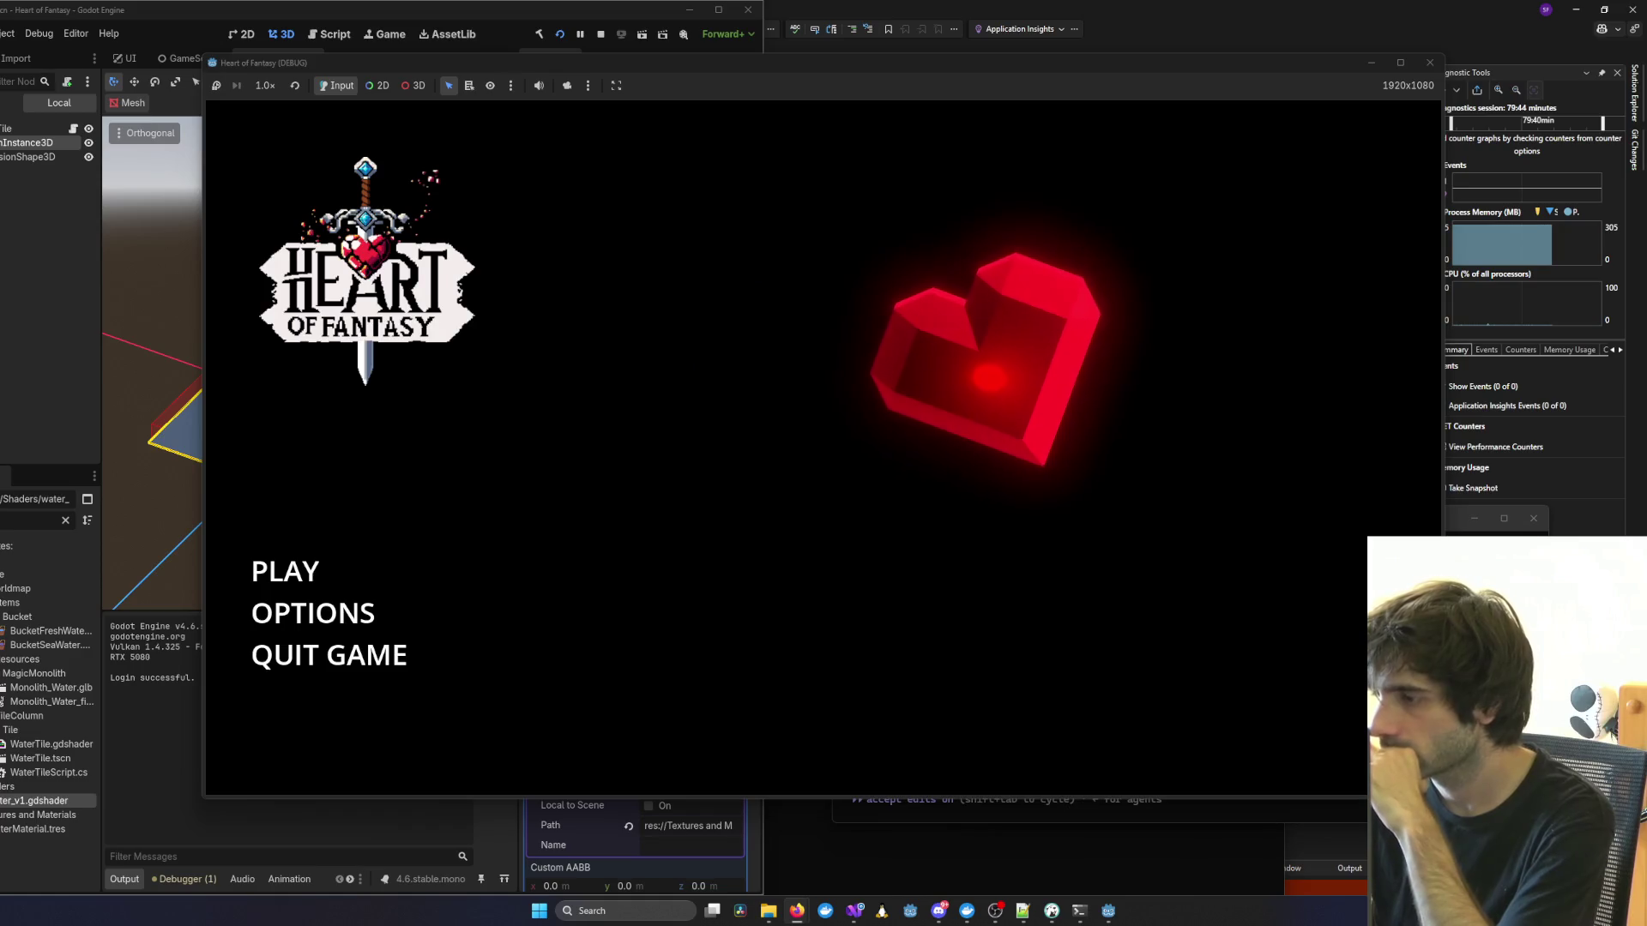
click(286, 572)
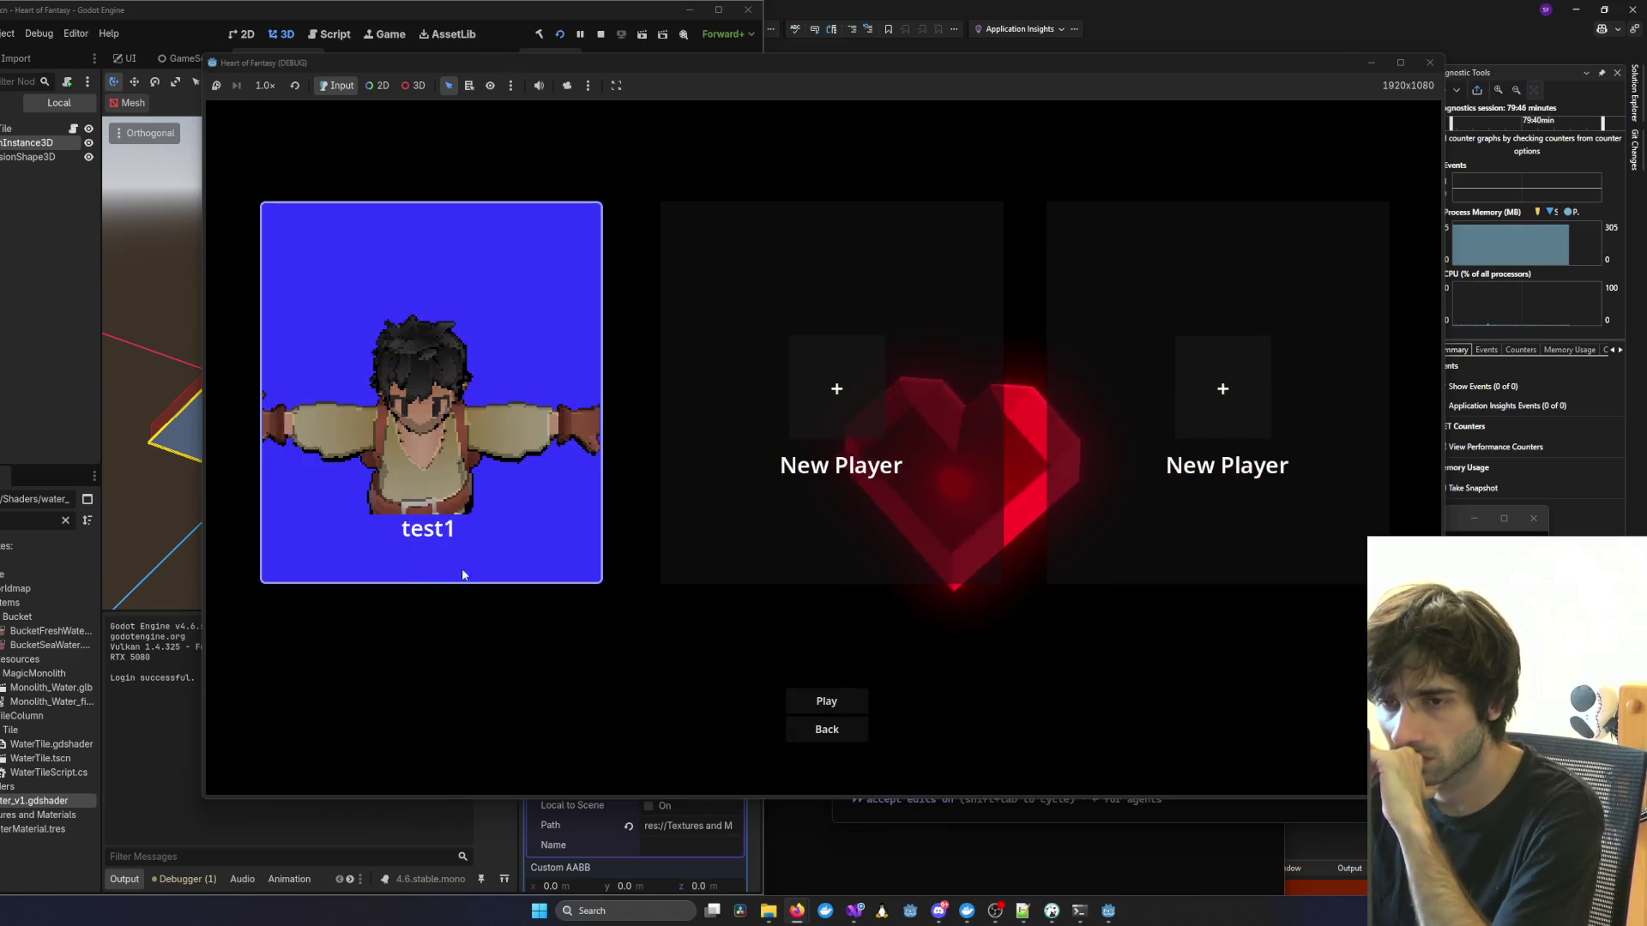
click(804, 697)
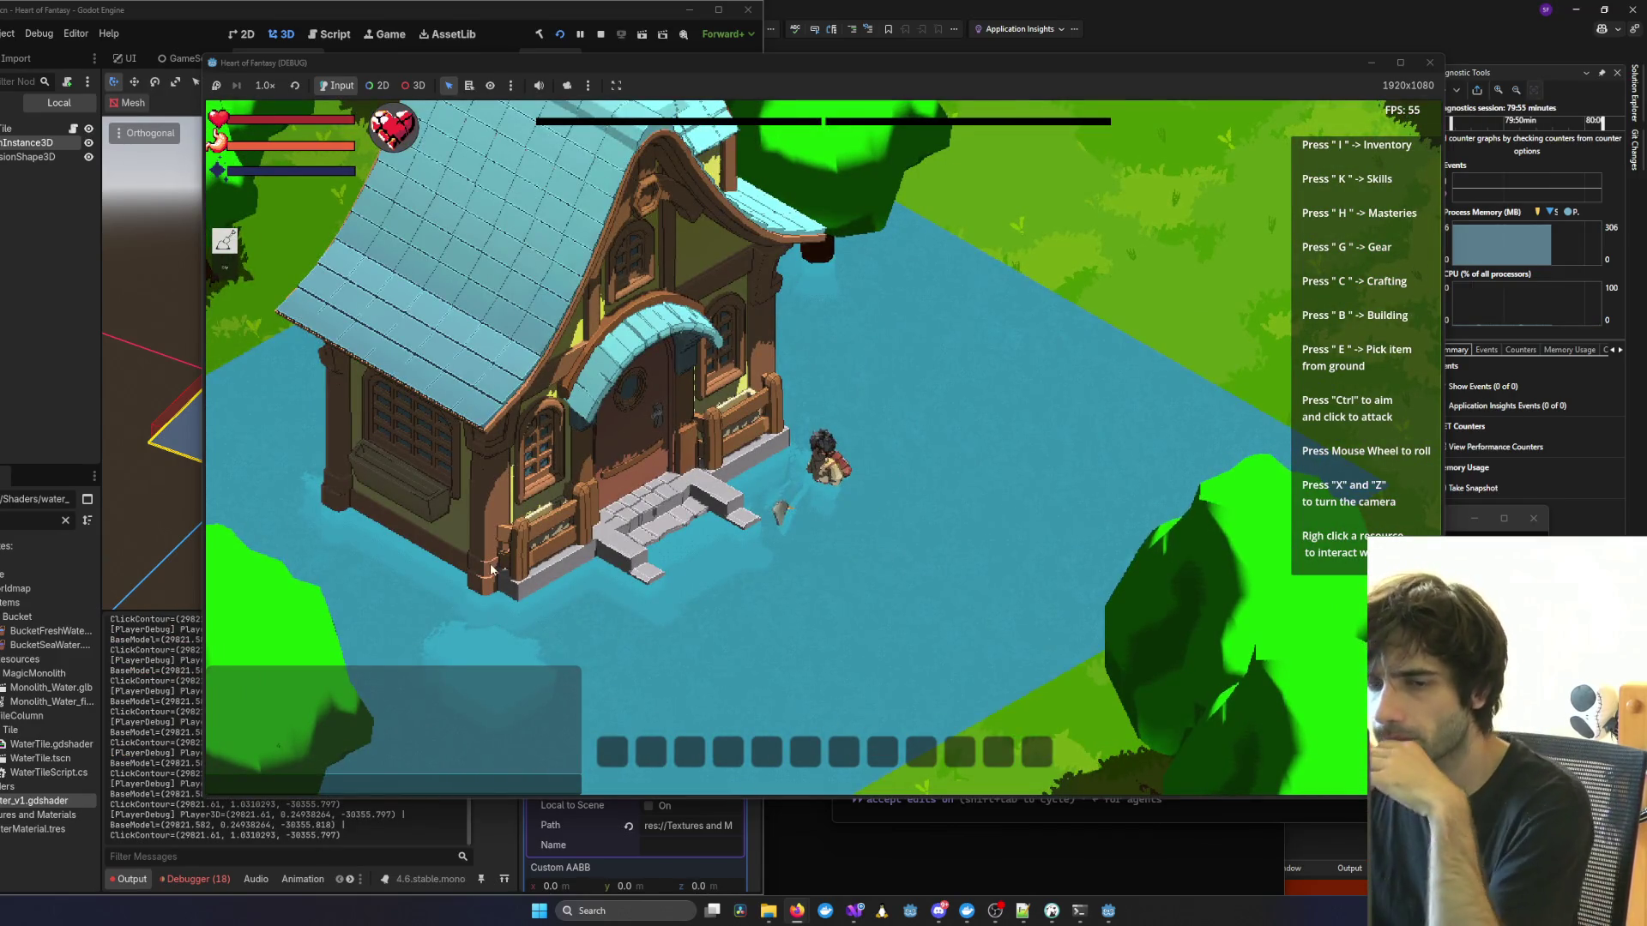
Select the WaterTile mesh and lower Caustic Brightness to about 3.6.
click(192, 463)
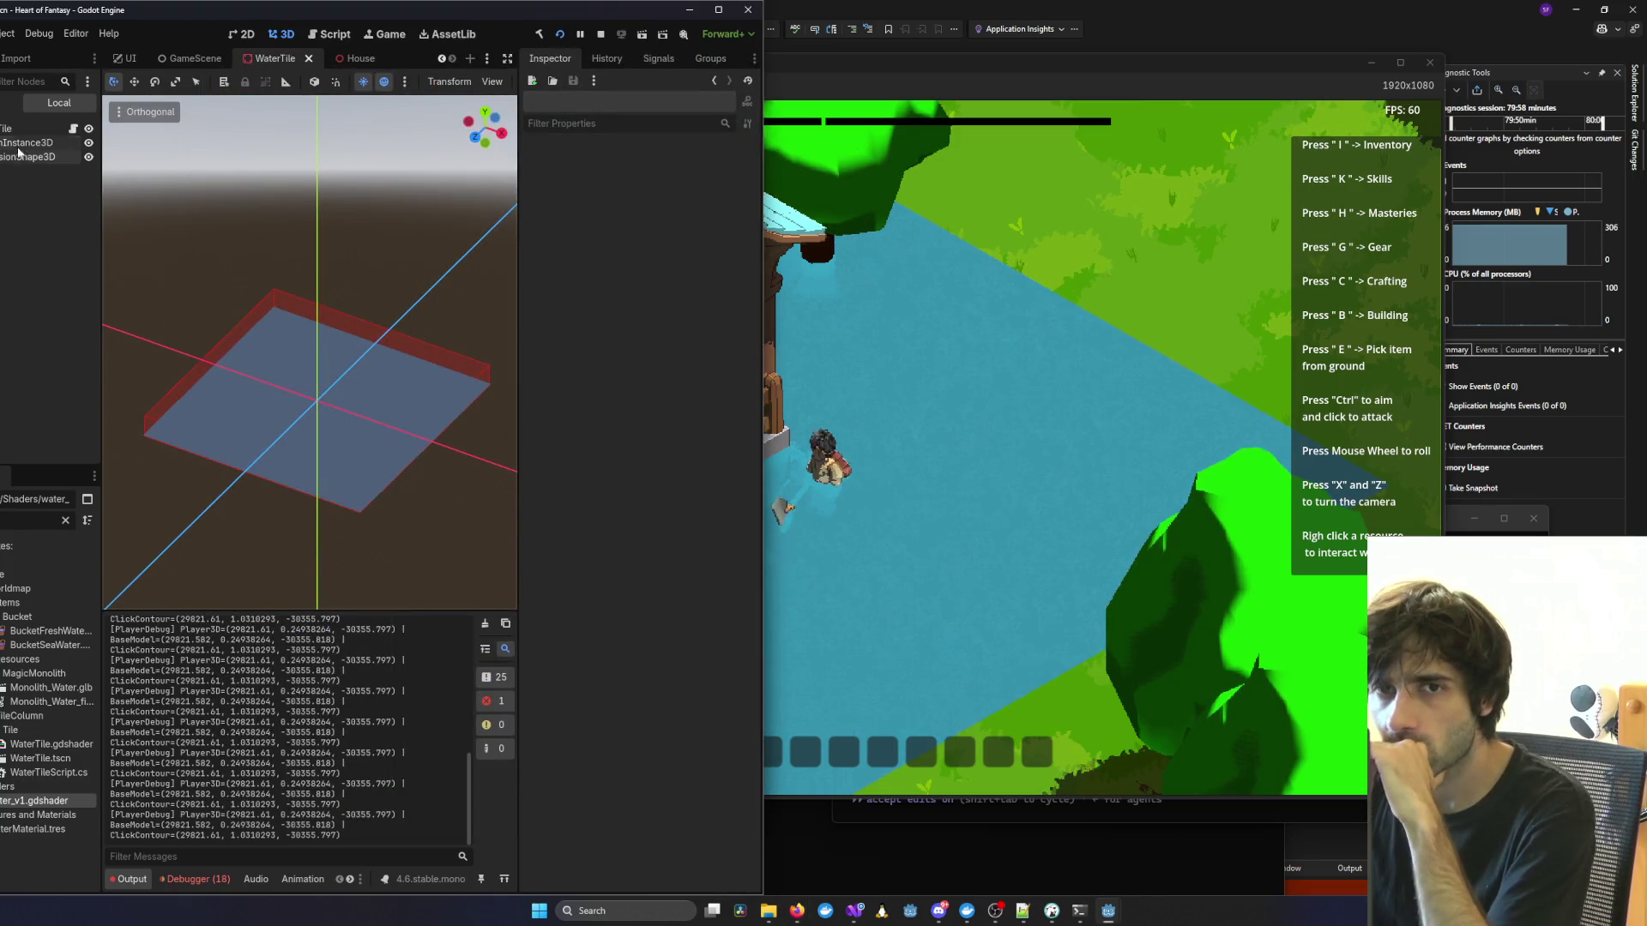
click(269, 331)
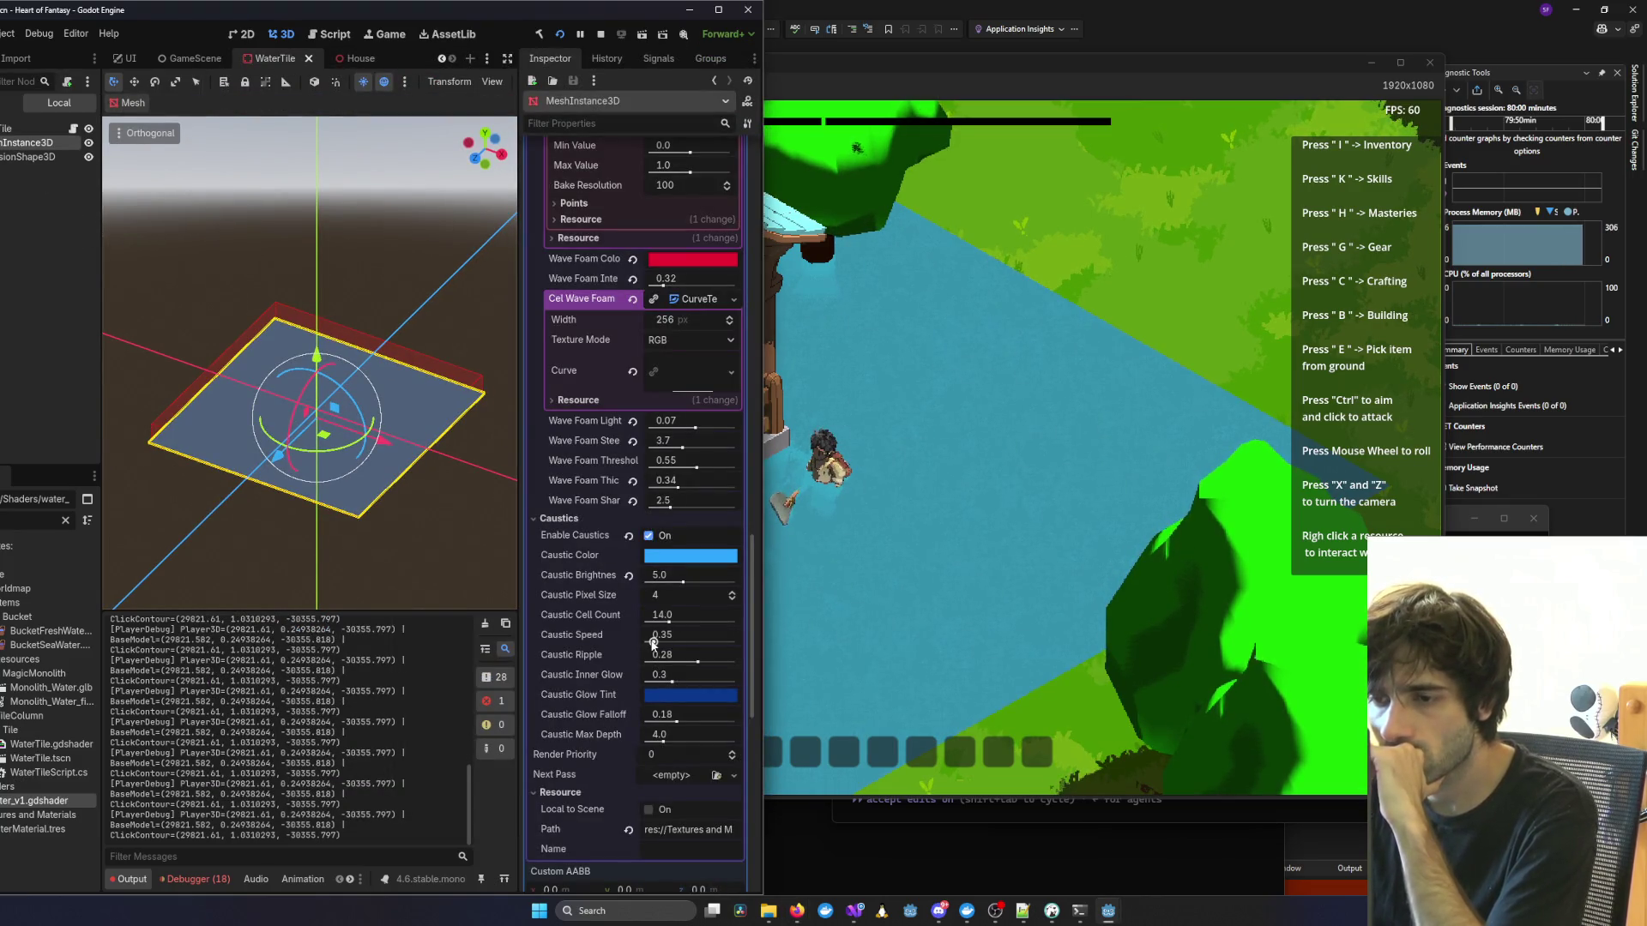
scroll(652, 643, down, 5)
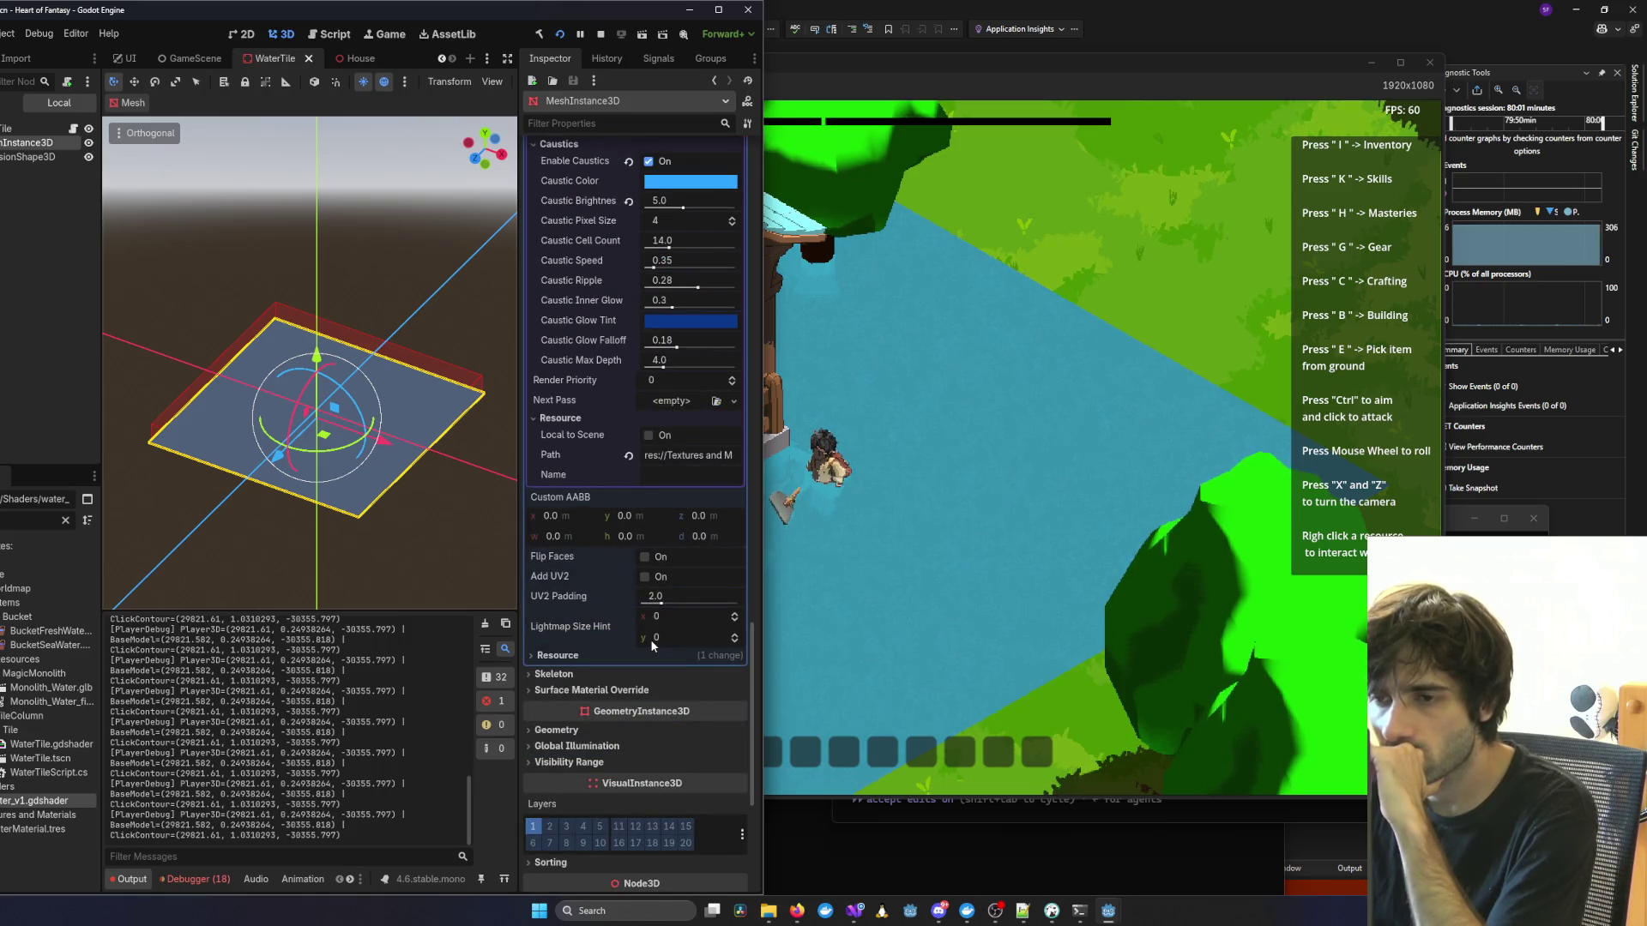
scroll(650, 640, up, 1)
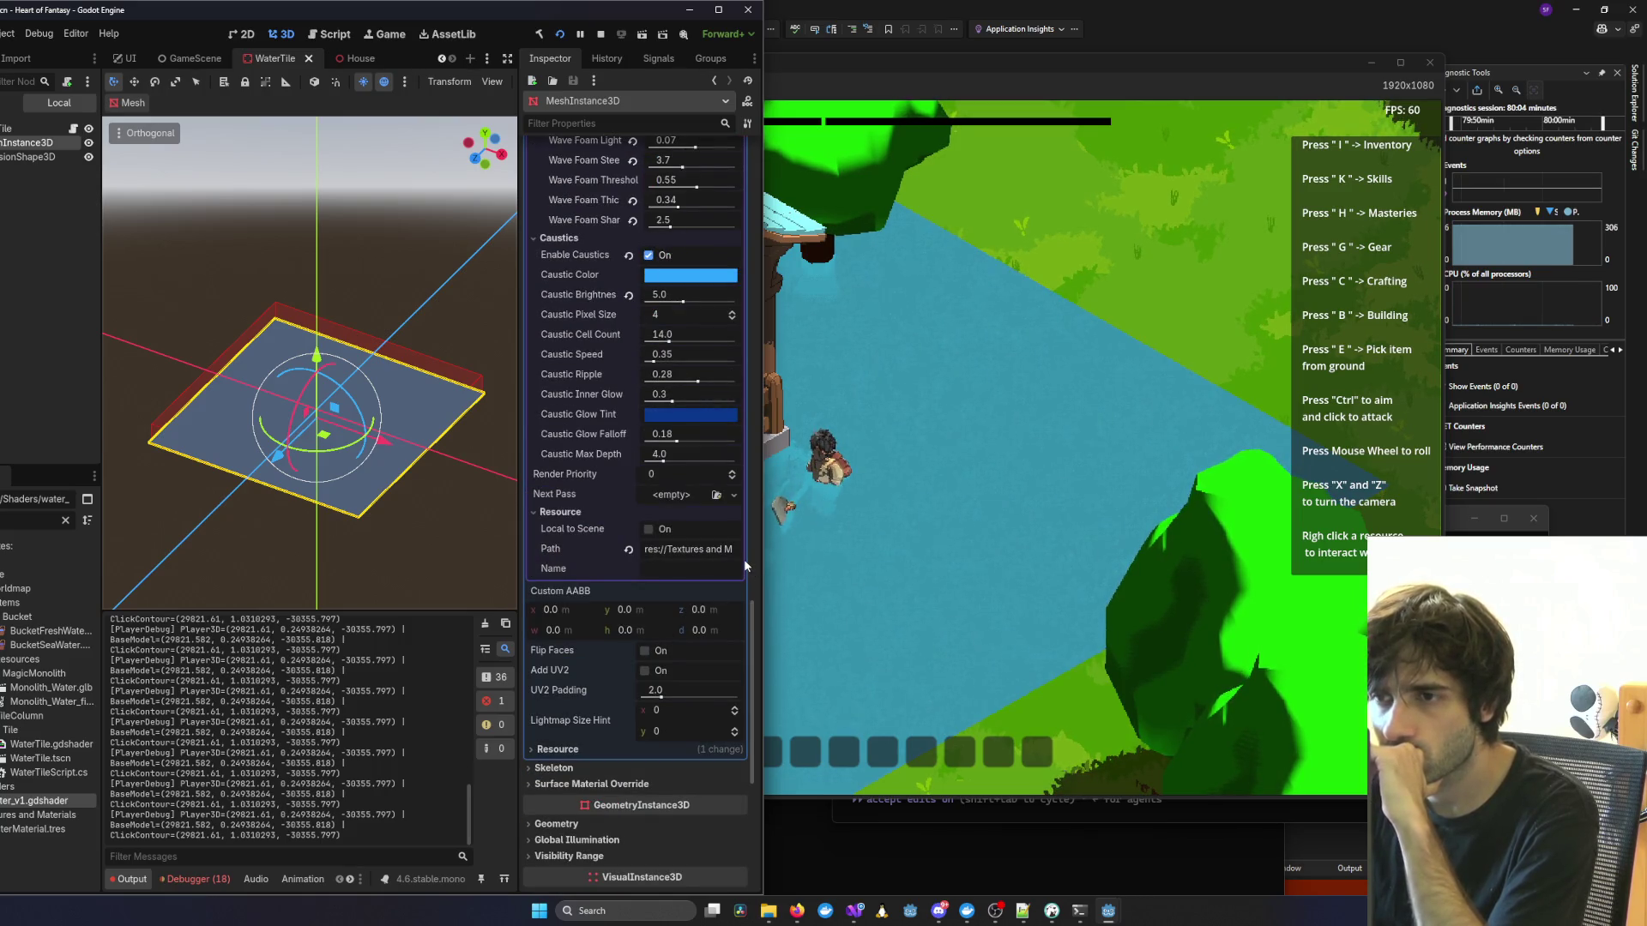
scroll(720, 523, up, 1)
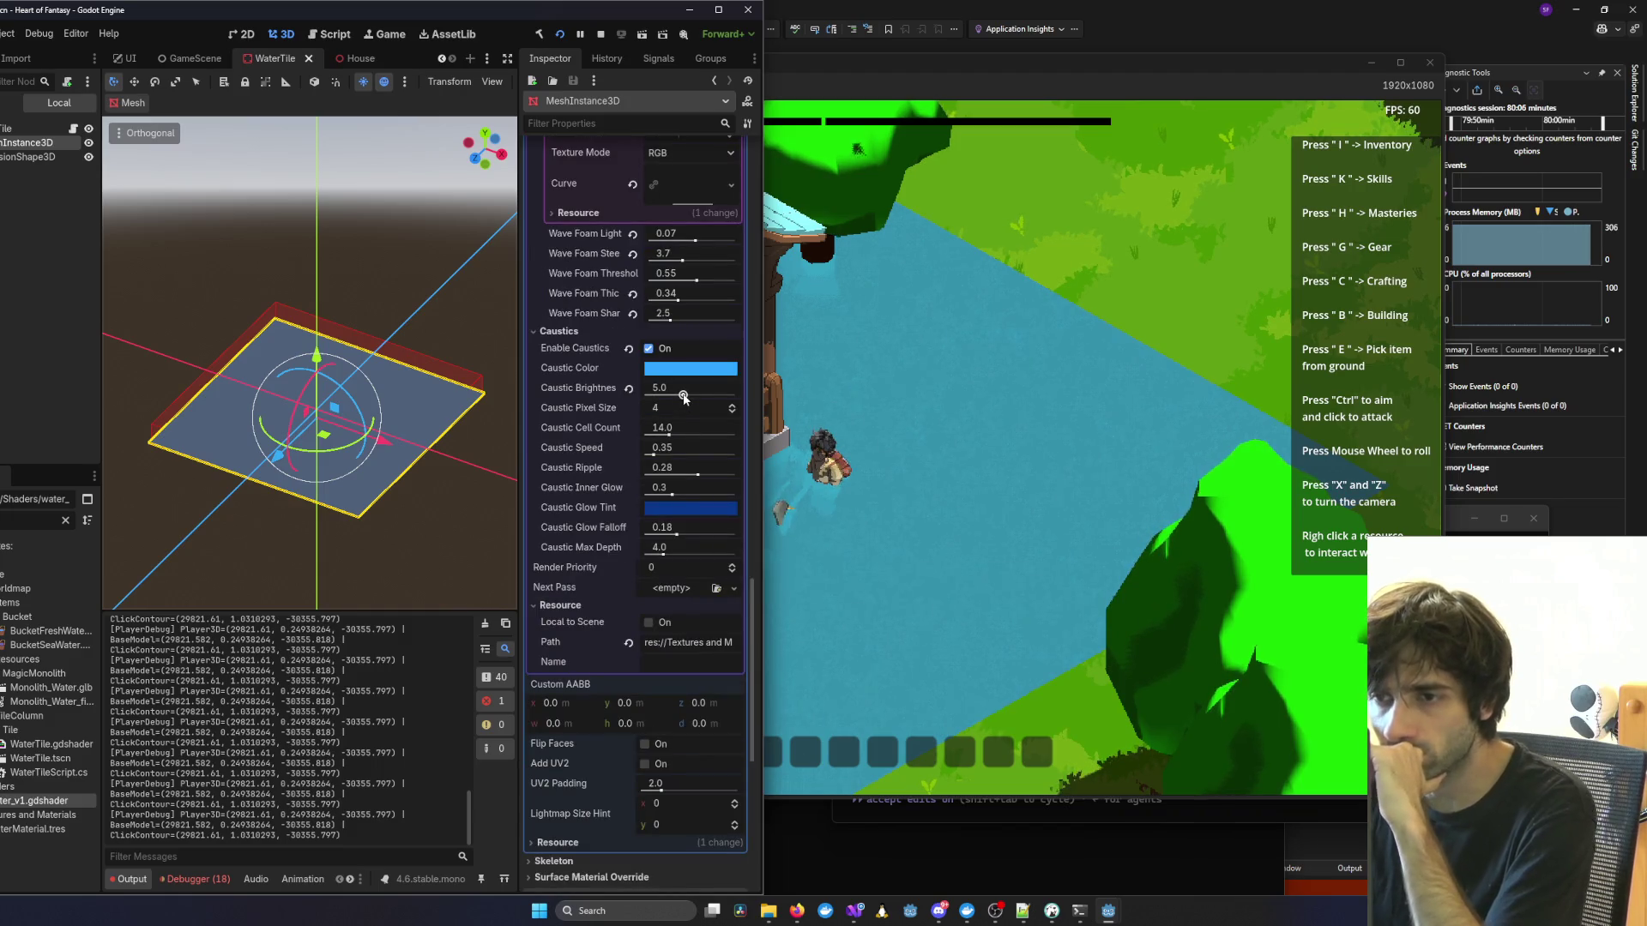
mouse_move(683, 395)
mouse_down()
mouse_move(712, 396)
mouse_move(673, 396)
mouse_up()
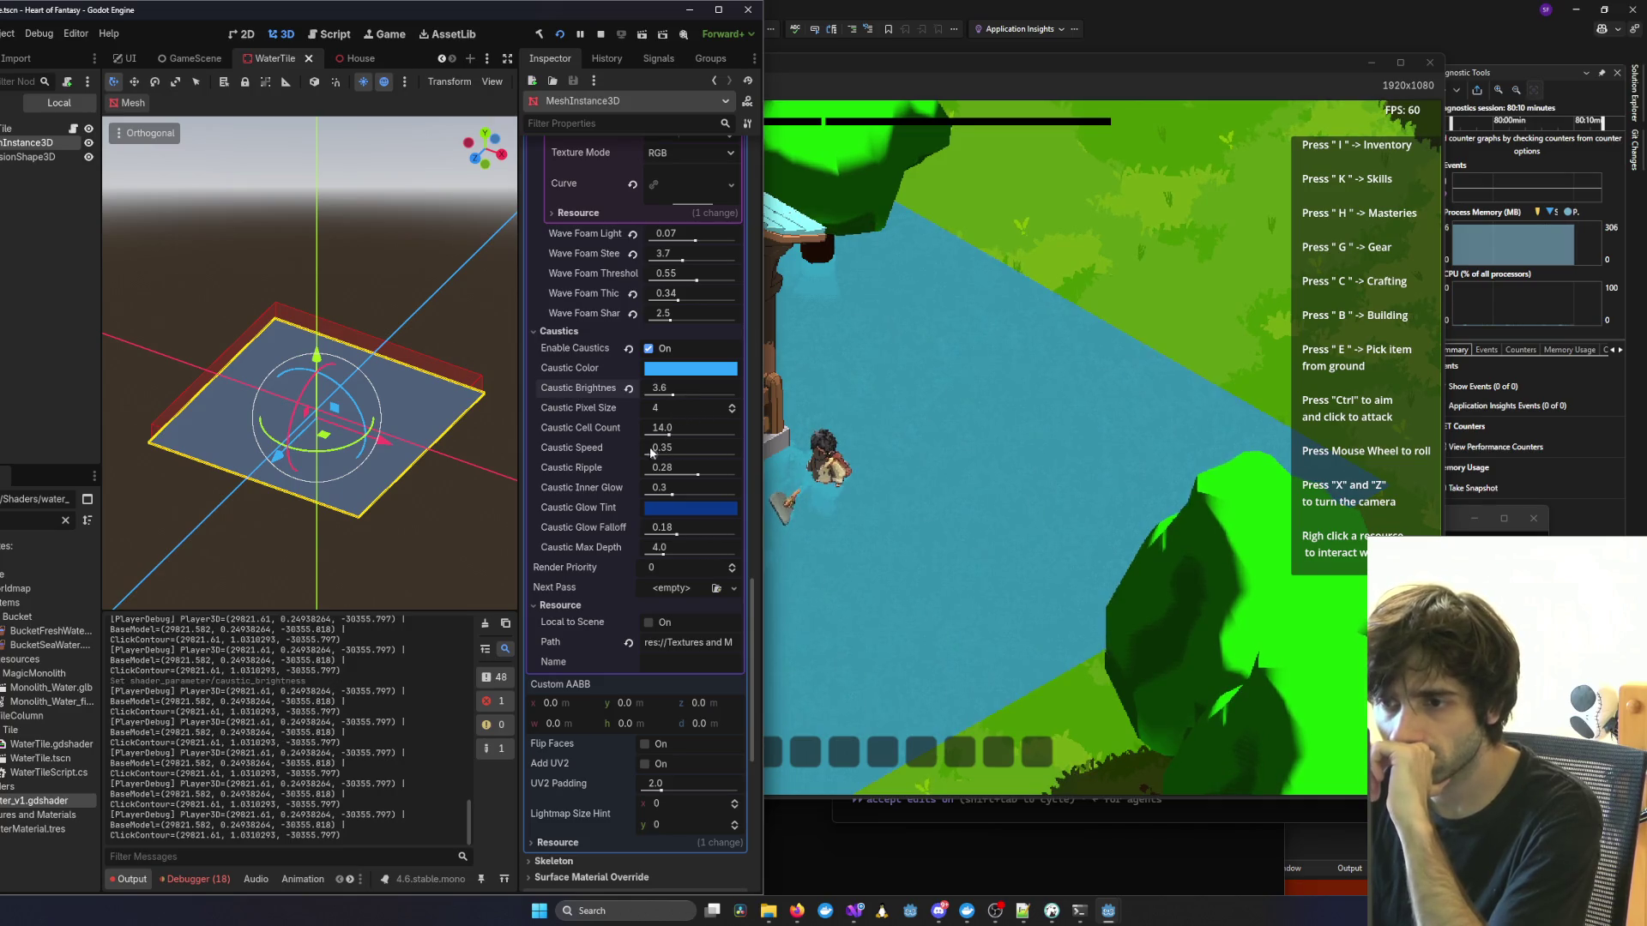
scroll(672, 434, up, 1)
scroll(672, 435, up, 1)
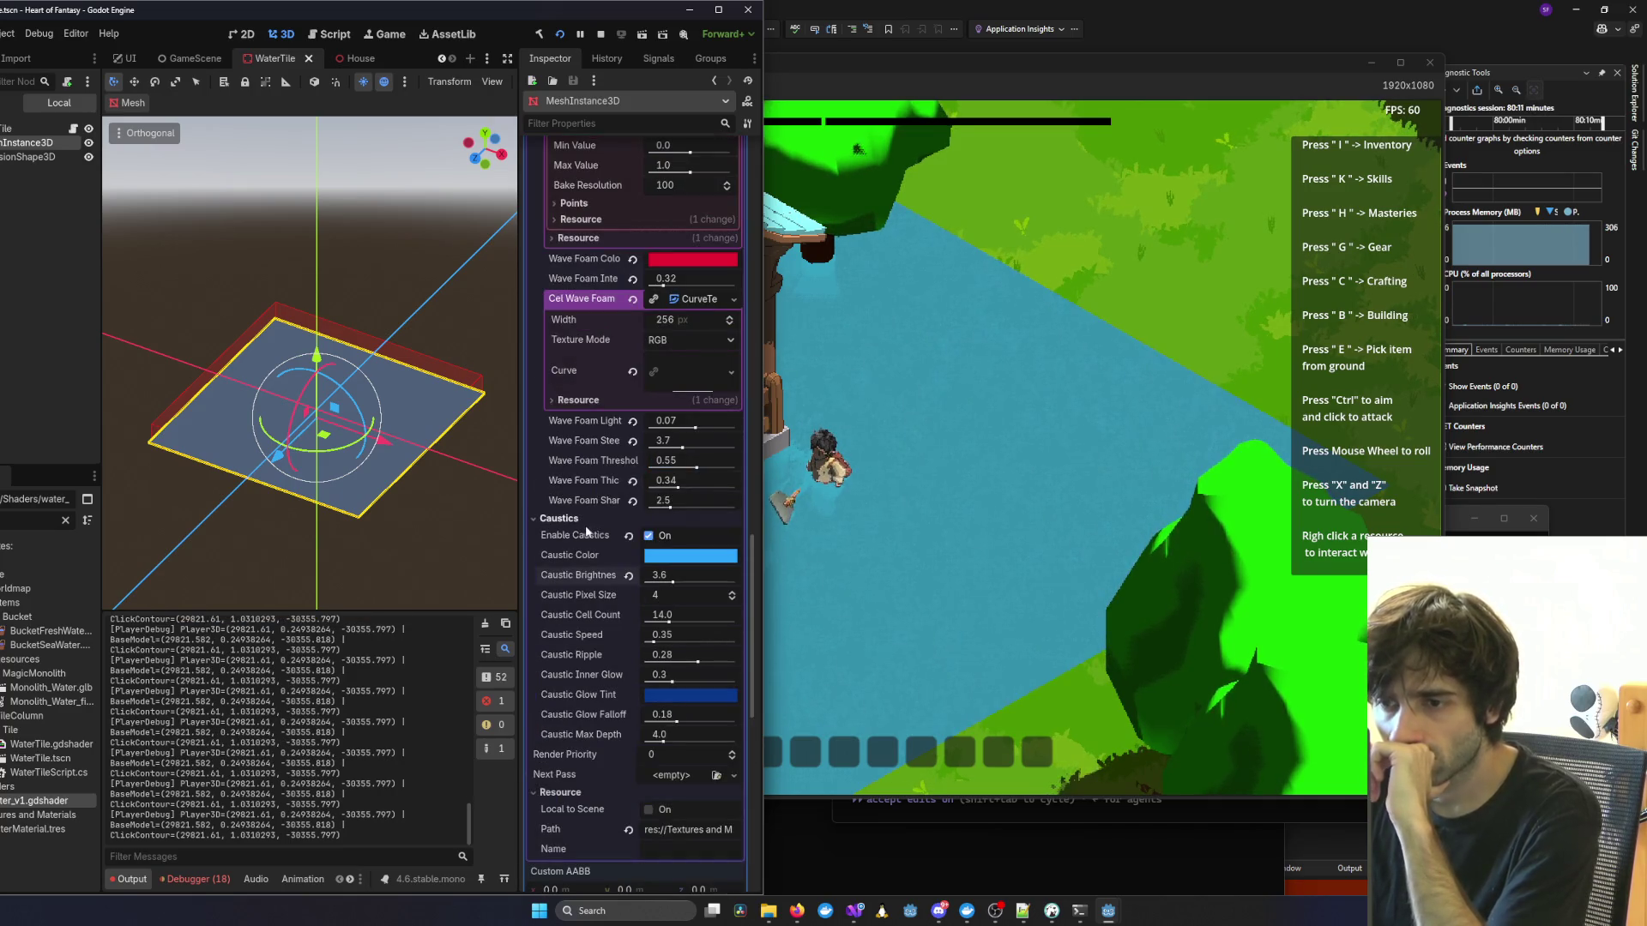
scroll(587, 532, up, 5)
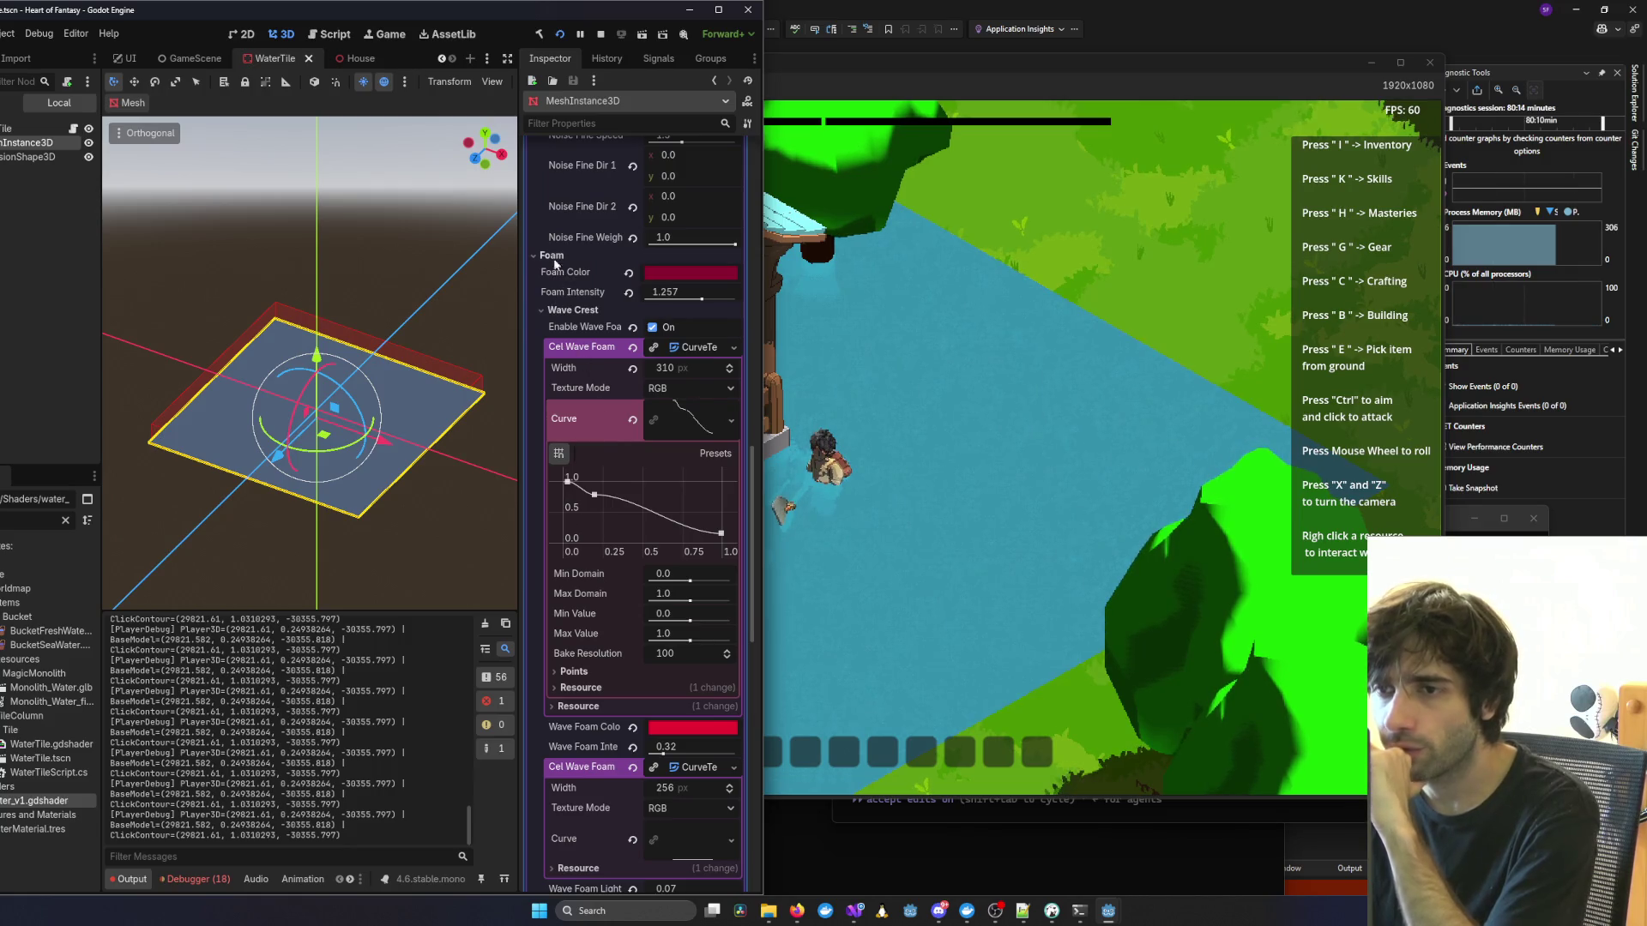
Try a darker pasted Caustic Color in the game, then undo it back to light blue 2ea8ff.
click(551, 256)
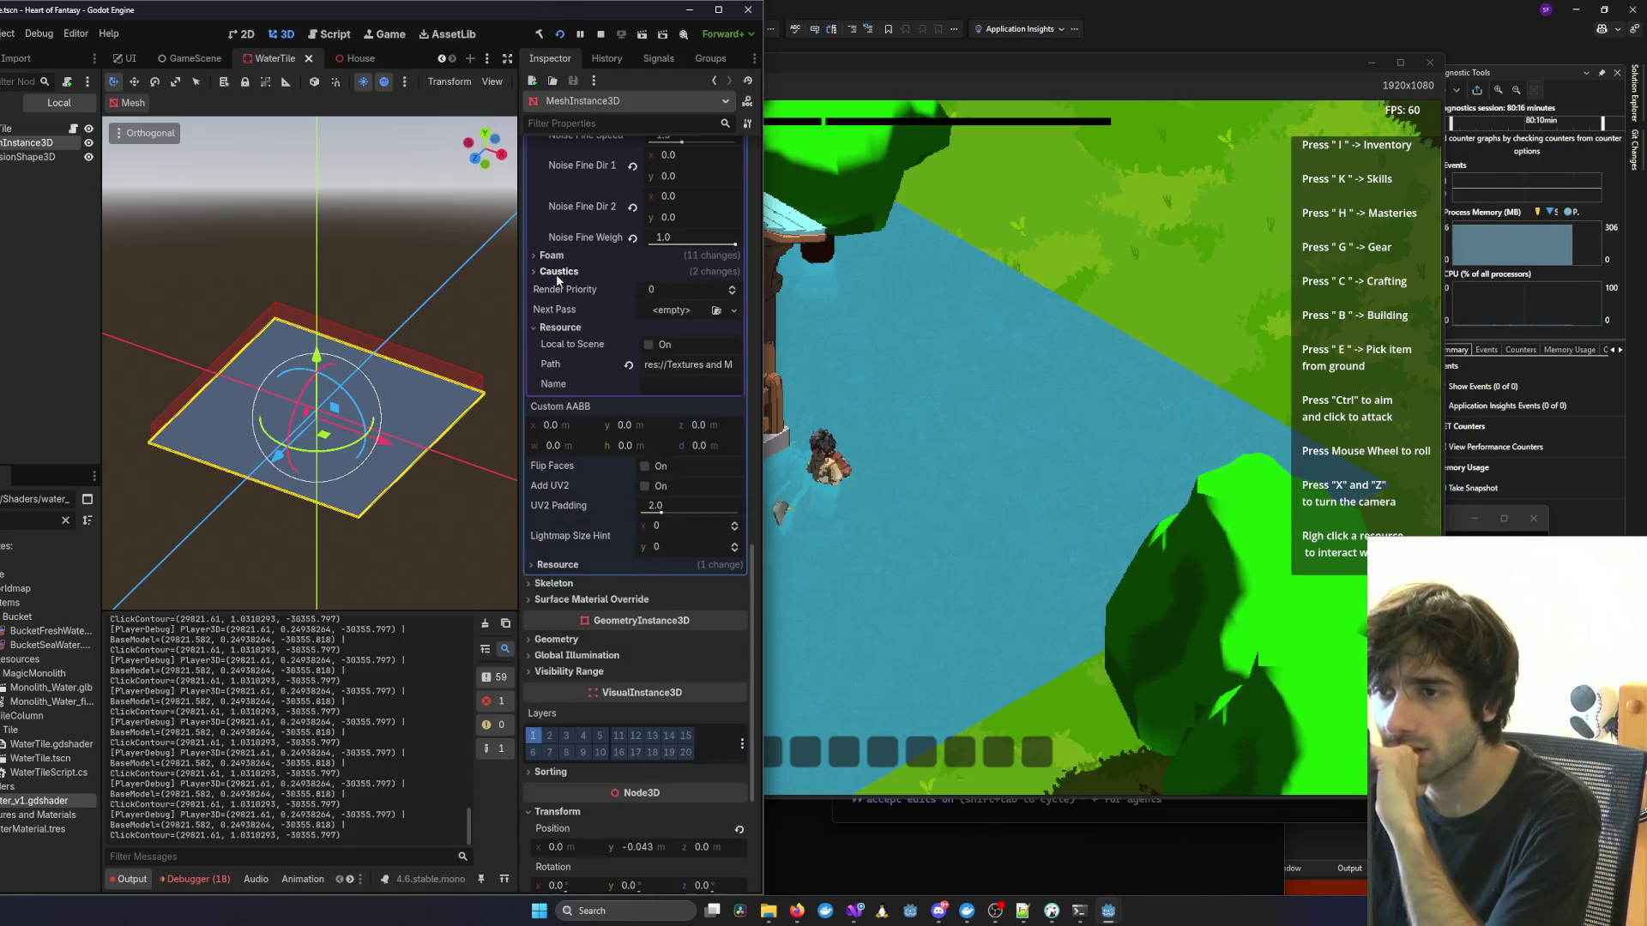
click(559, 272)
click(662, 310)
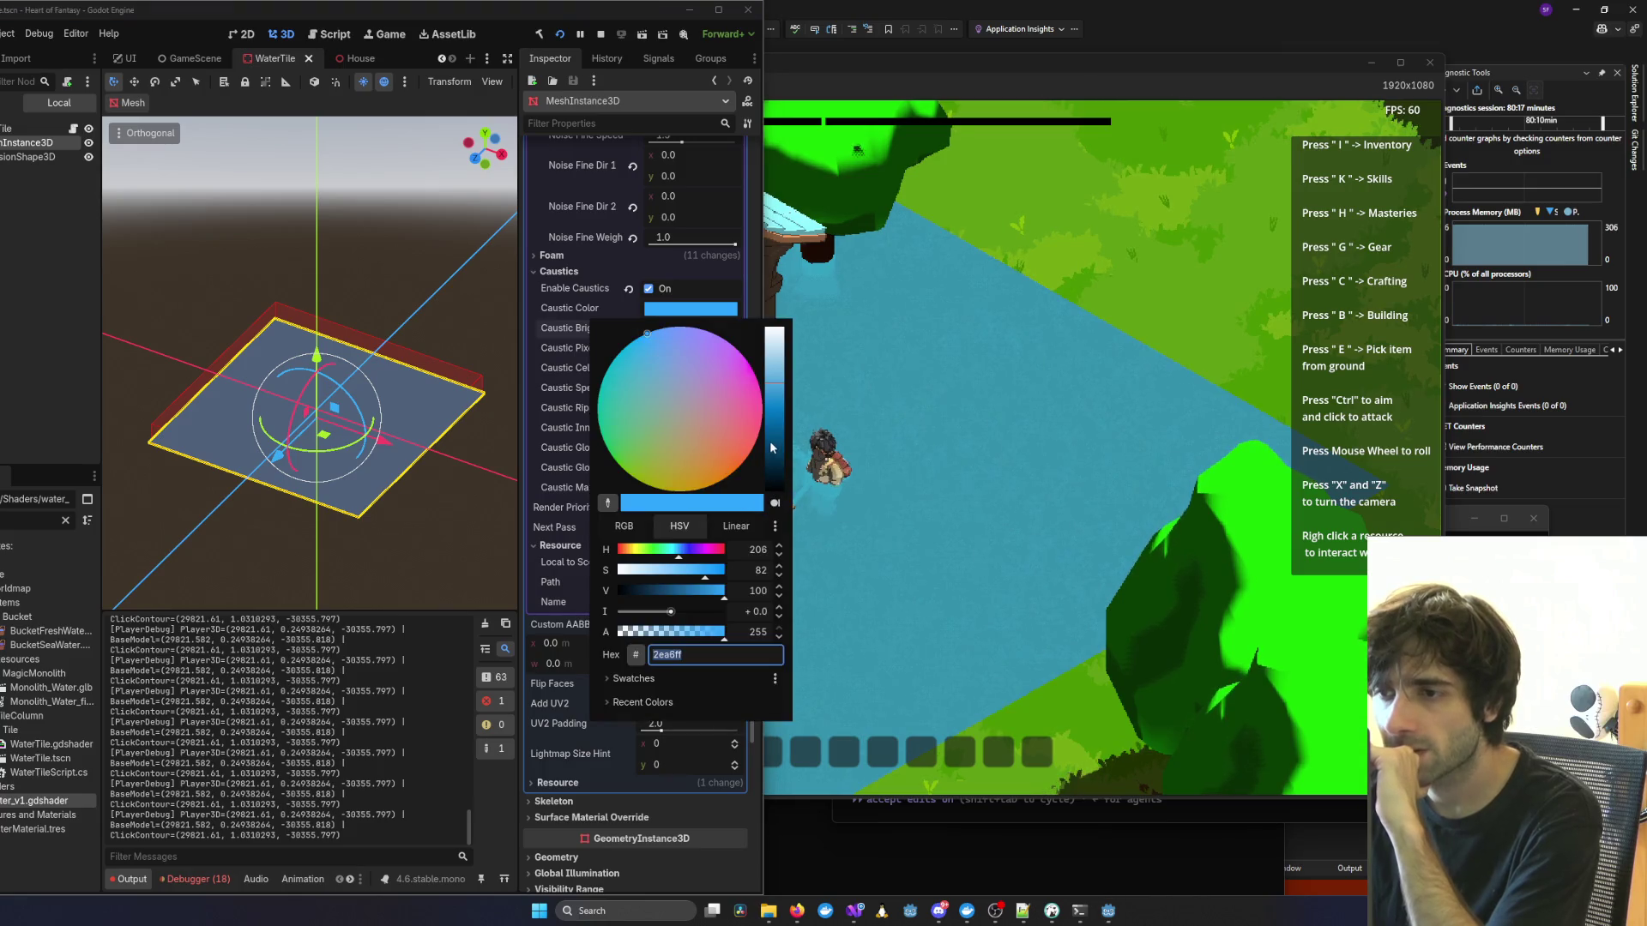
text(004778)
click(883, 434)
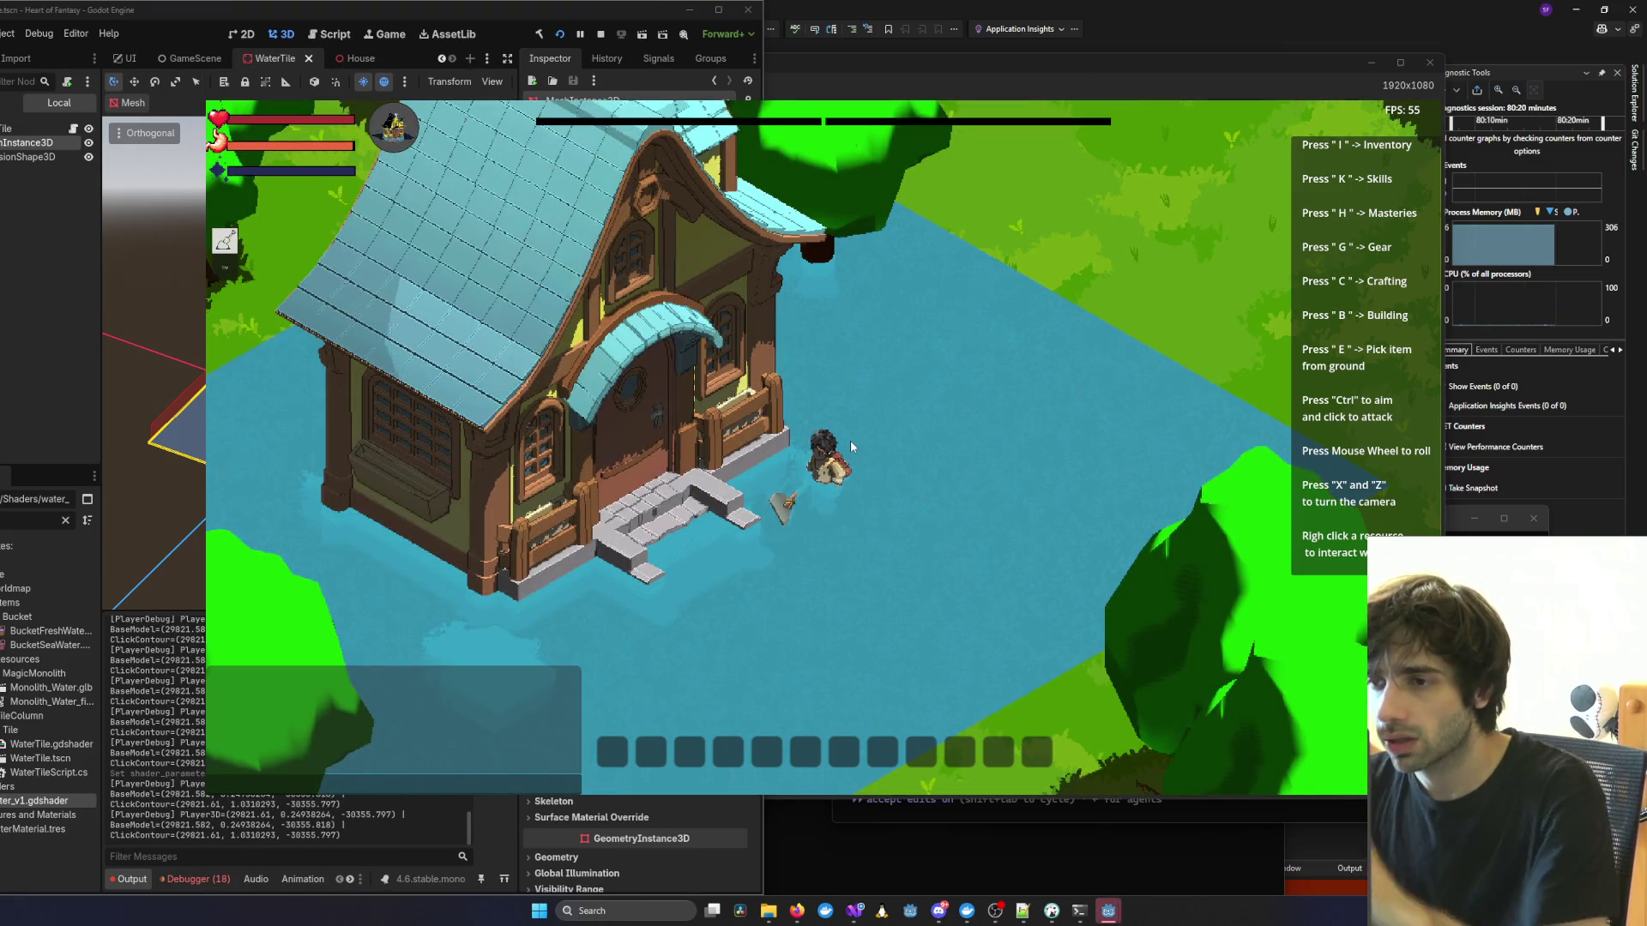
key(alt+Tab)
key(ctrl+z)
click(779, 448)
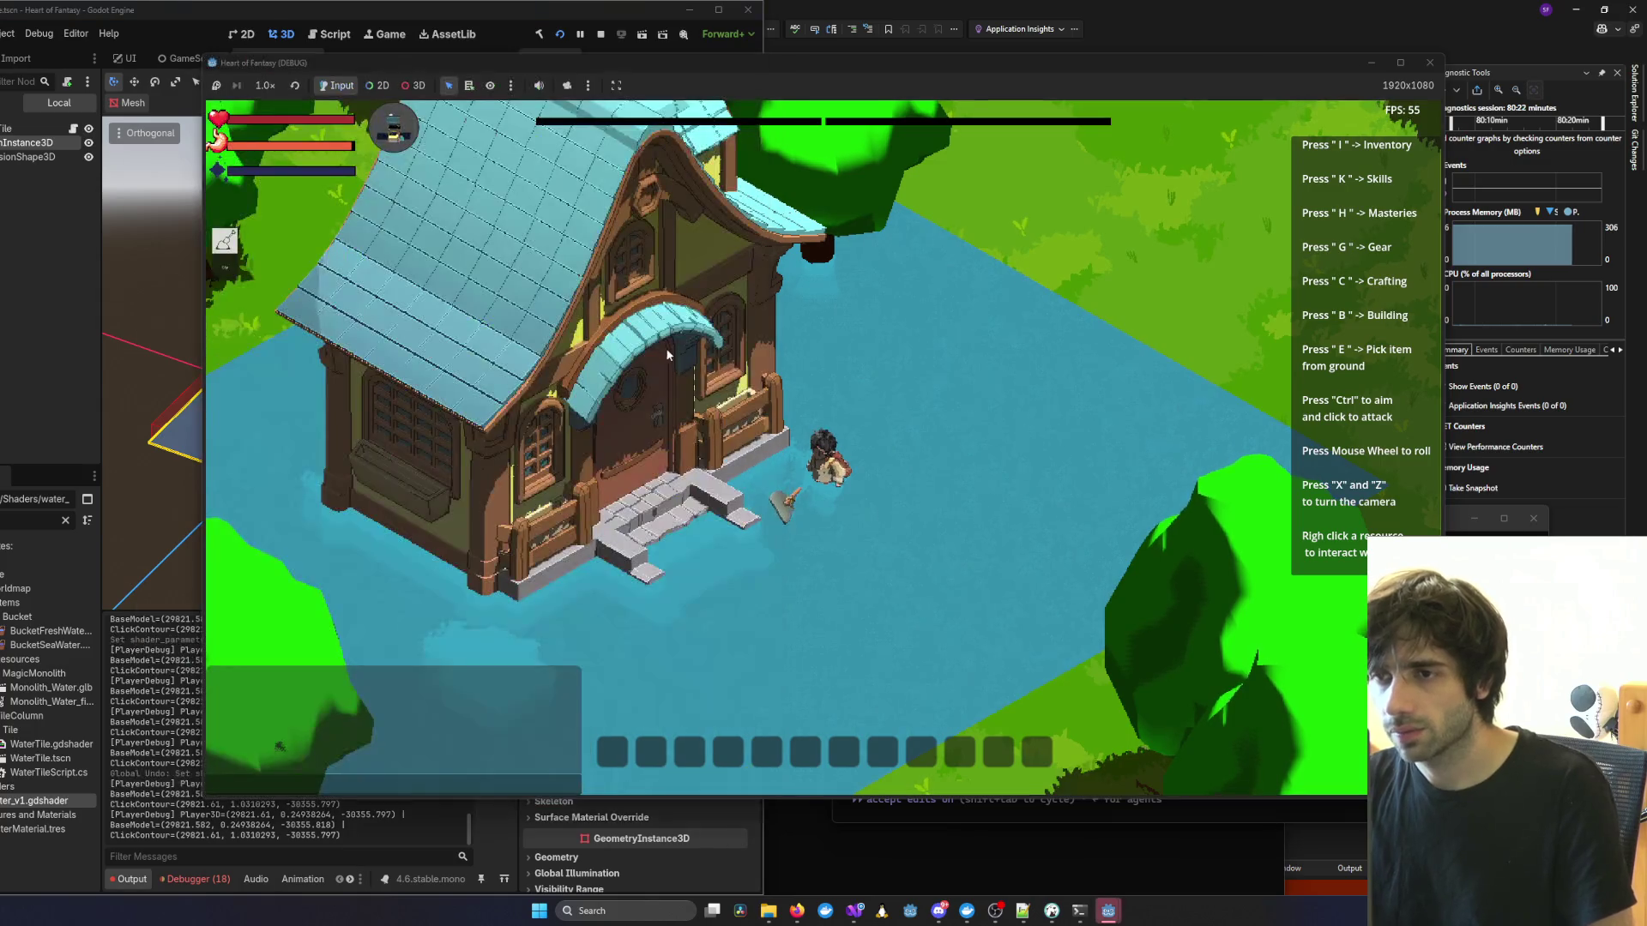
key(alt+Tab)
click(559, 273)
Set Refraction Strength to 0.065 with depth 15.5, coarse noise scale 2.22, fine noise scale 7.17.
scroll(552, 335, up, 5)
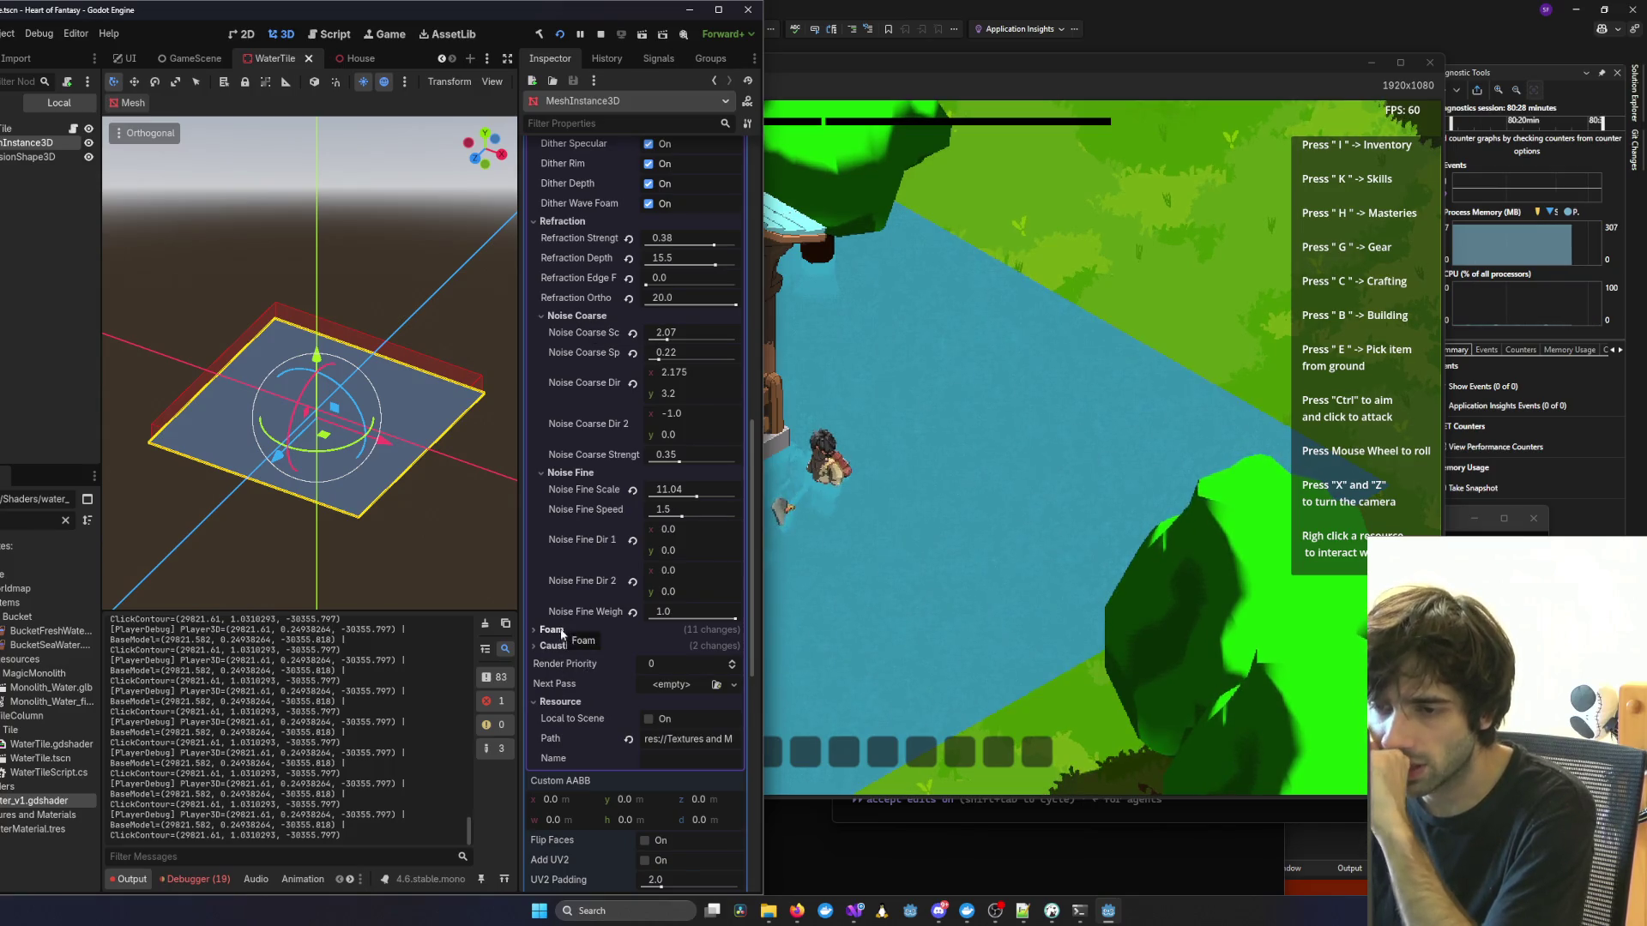
scroll(609, 635, up, 2)
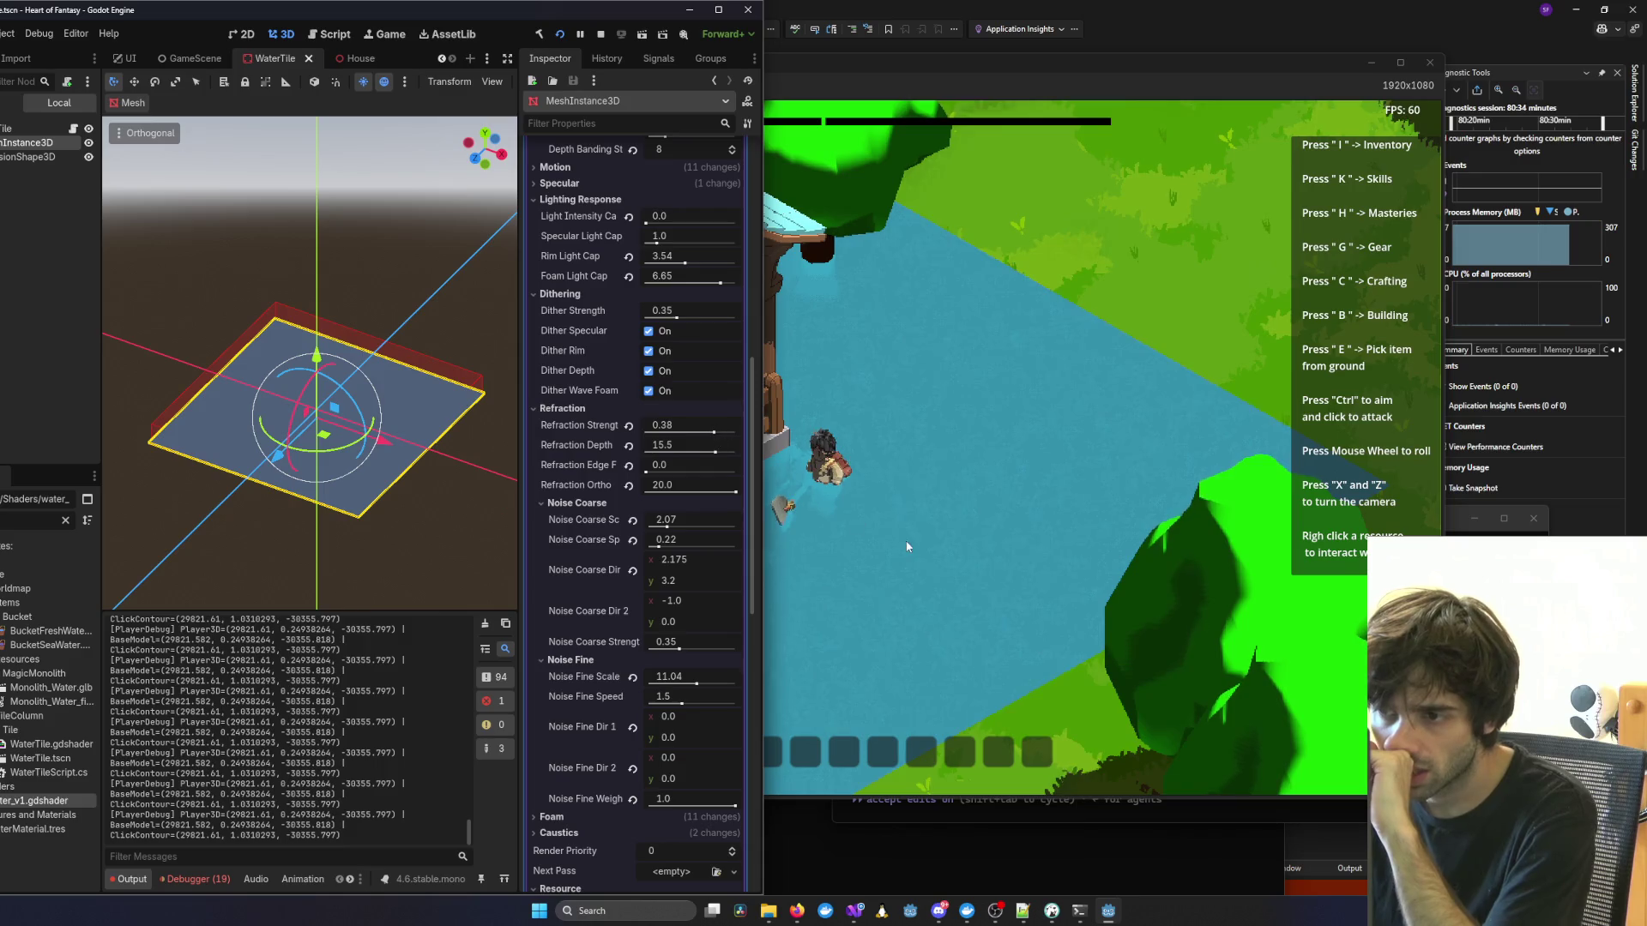
scroll(872, 543, up, 3)
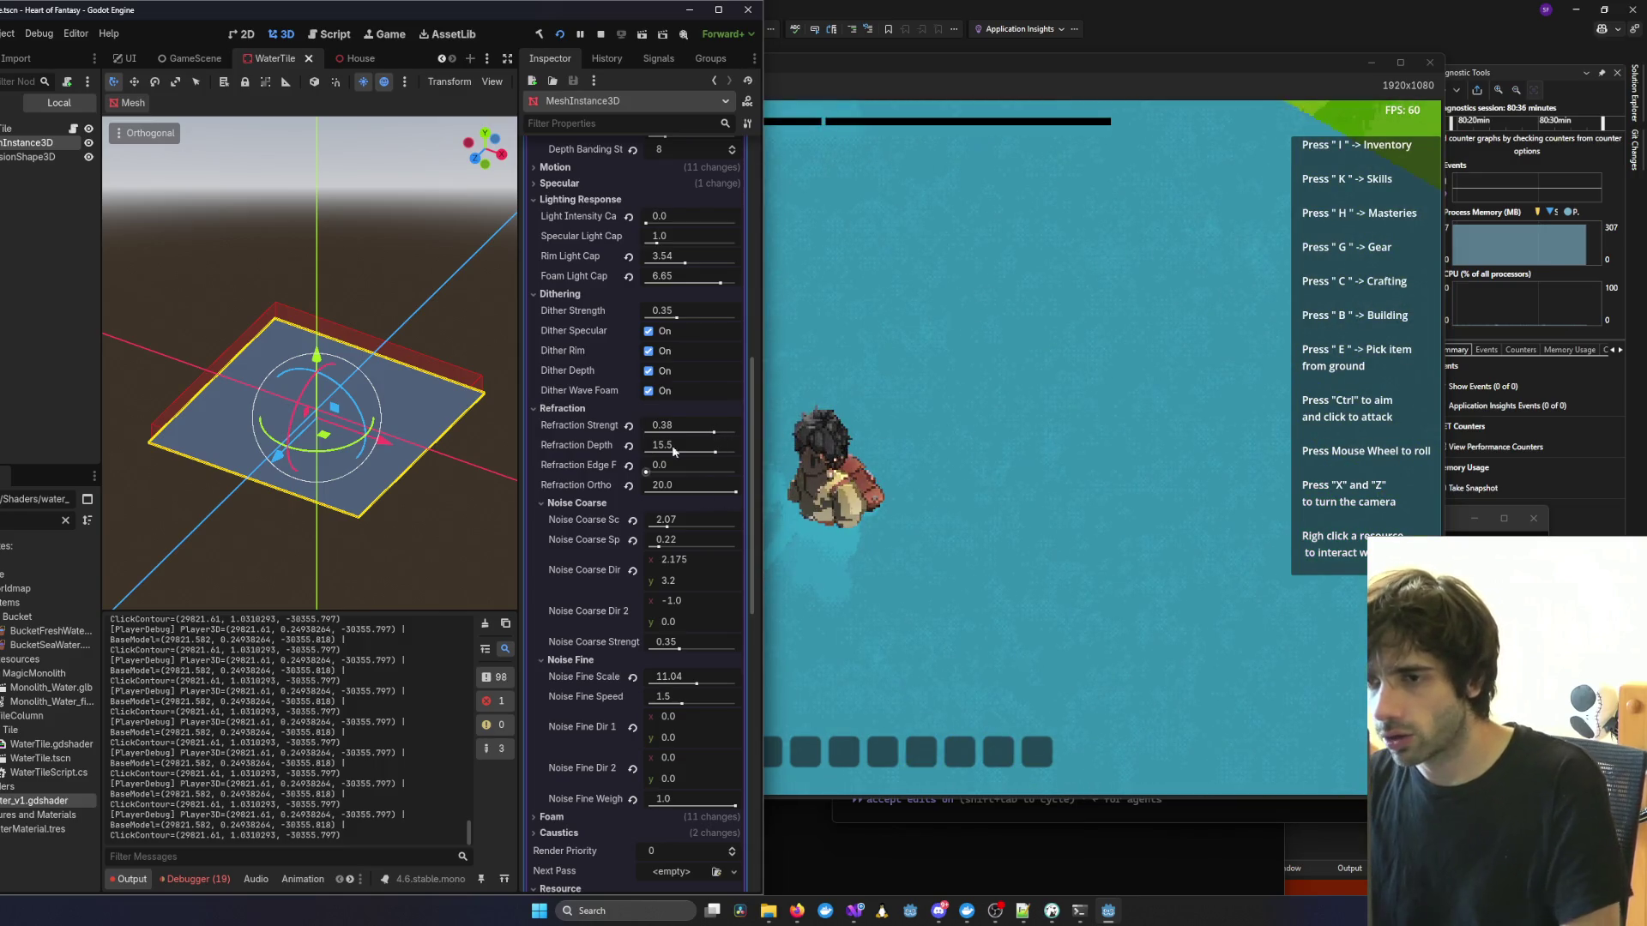
drag(544, 11, 420, 22)
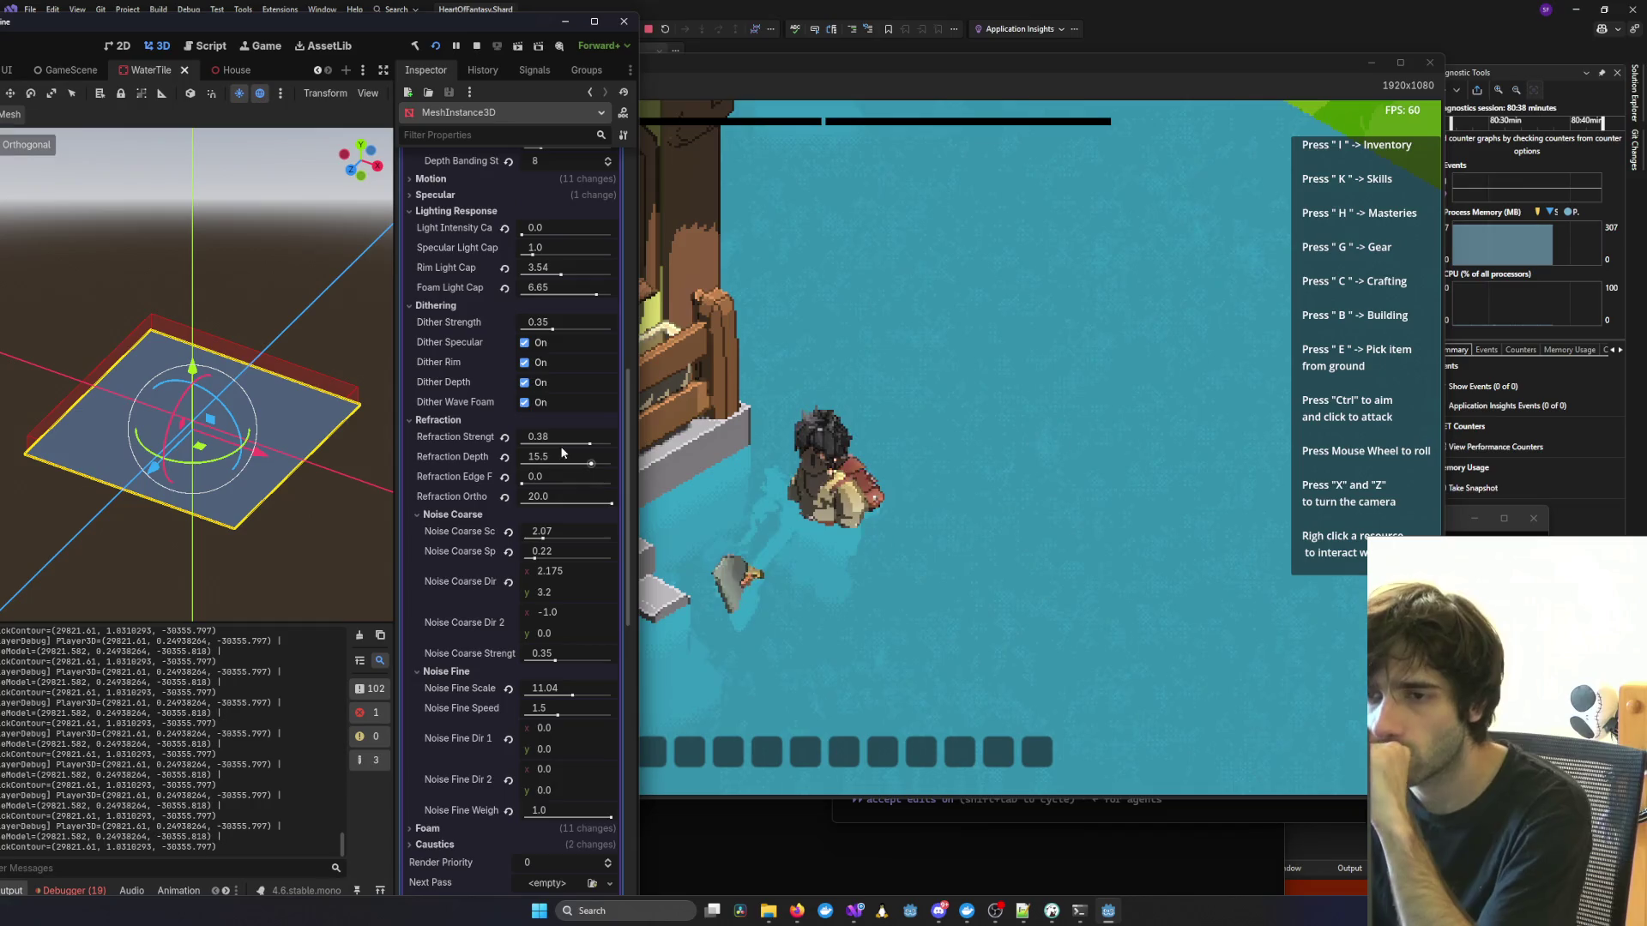
mouse_move(590, 443)
mouse_down()
mouse_move(611, 444)
mouse_move(531, 442)
mouse_move(557, 464)
mouse_move(519, 467)
mouse_up()
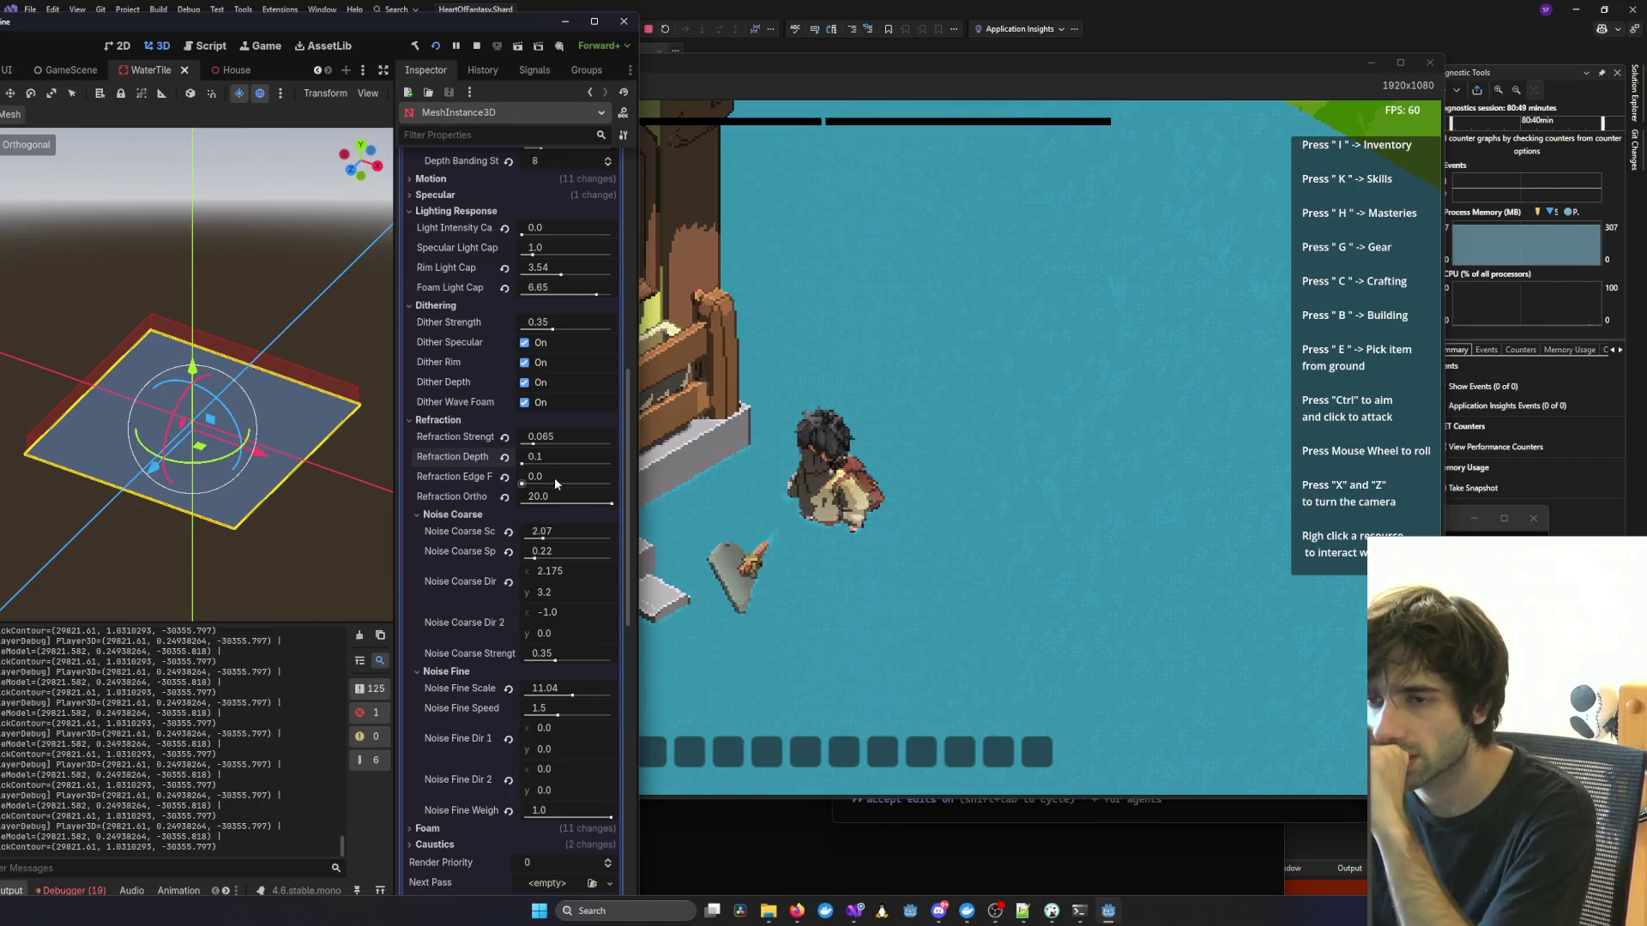
drag(538, 457, 592, 463)
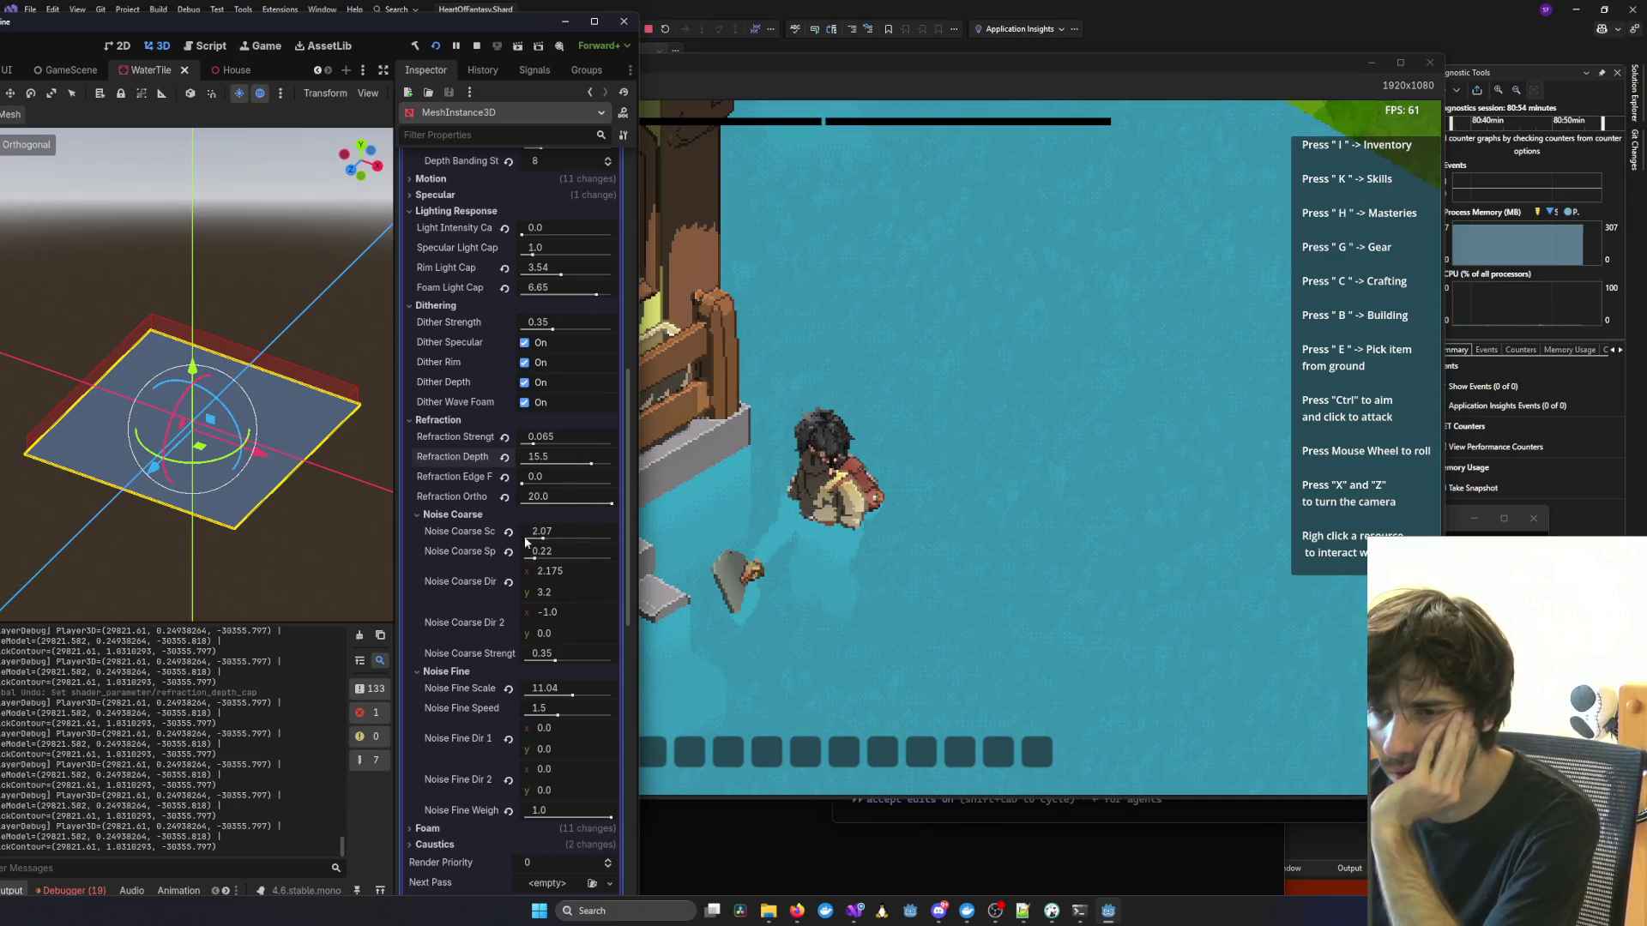
mouse_move(542, 538)
mouse_down()
mouse_move(518, 548)
mouse_move(542, 547)
mouse_up()
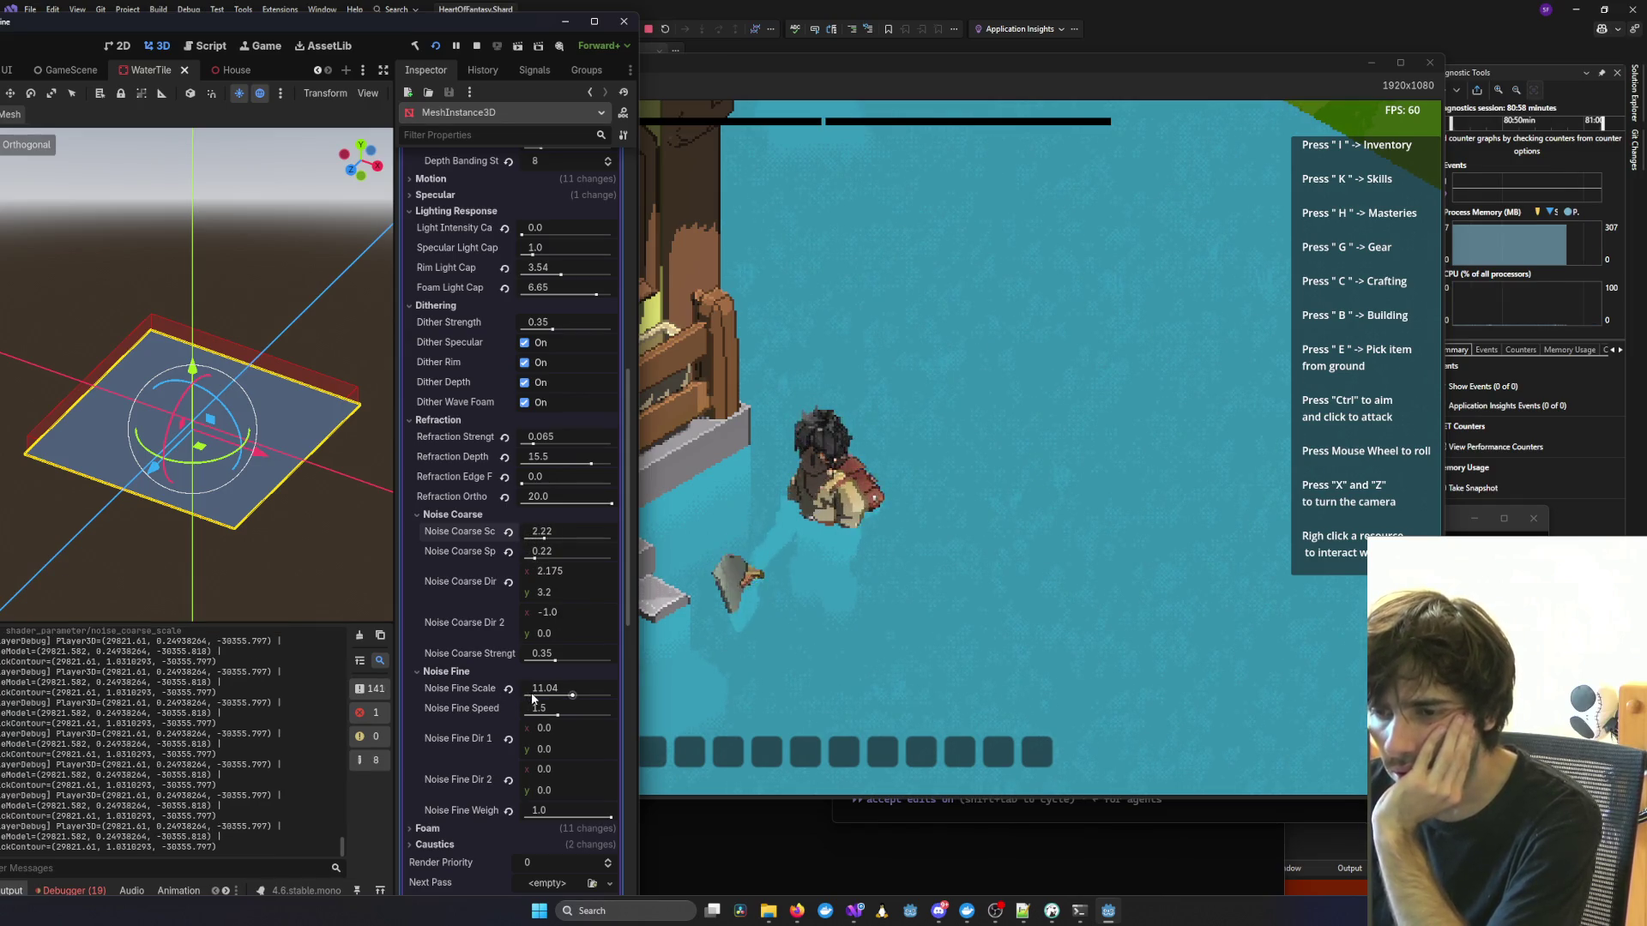
mouse_move(572, 695)
mouse_down()
mouse_move(525, 699)
mouse_move(556, 695)
mouse_up()
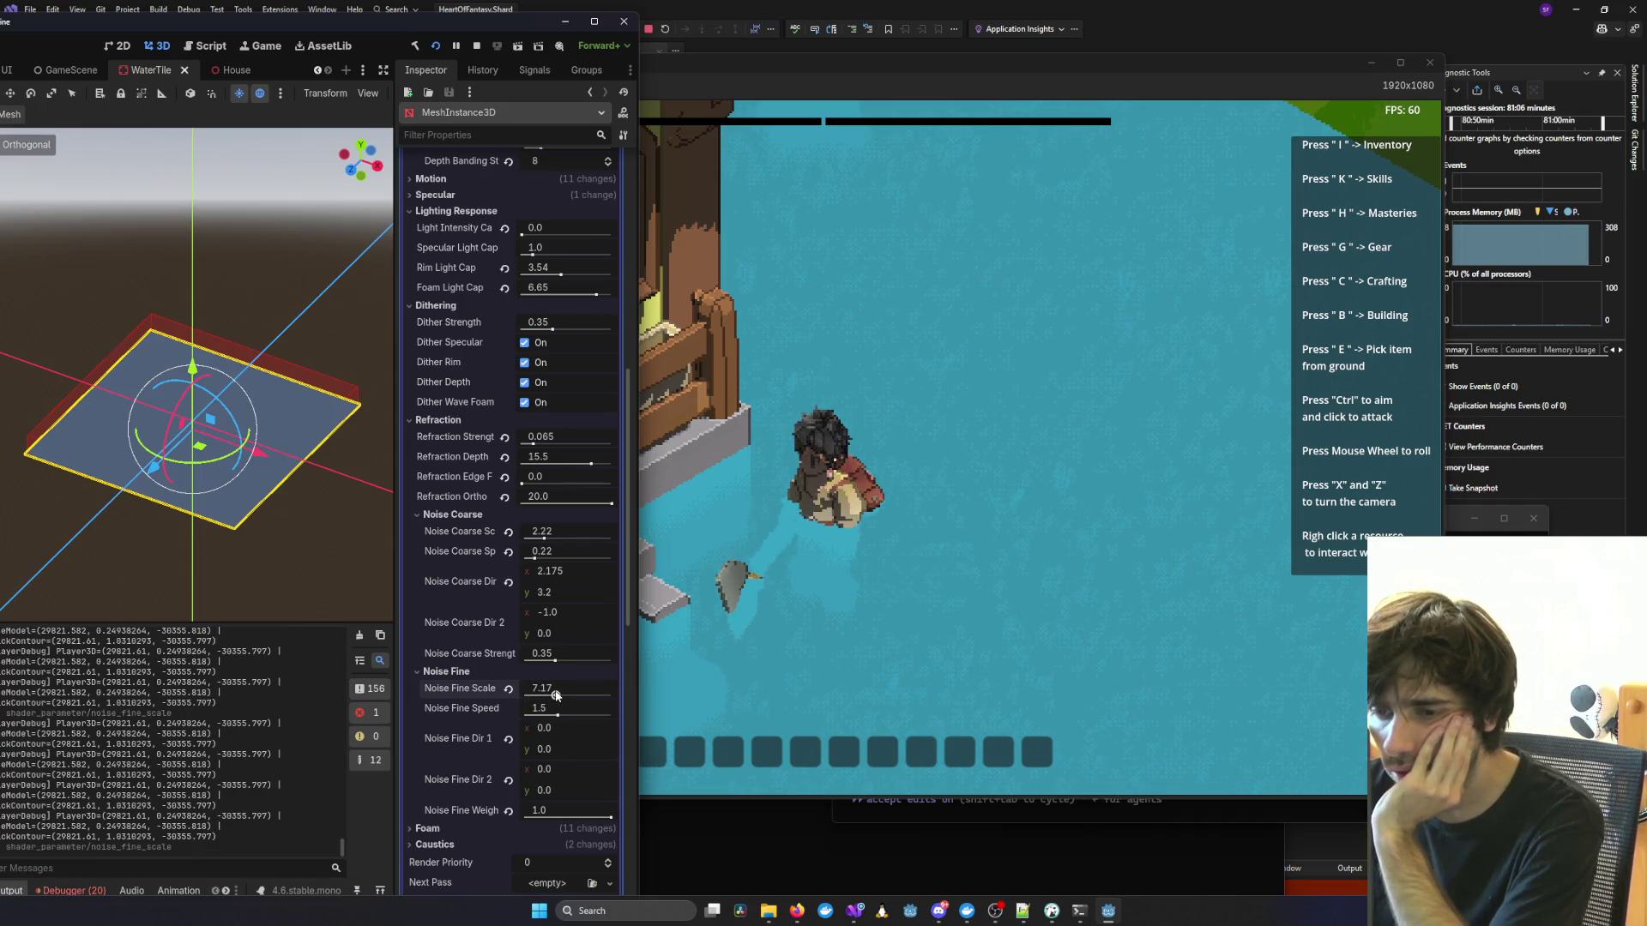
Collapse Lighting Response and Refraction, expand Dithering, and drag Dither Strength to 0.0.
scroll(549, 654, up, 3)
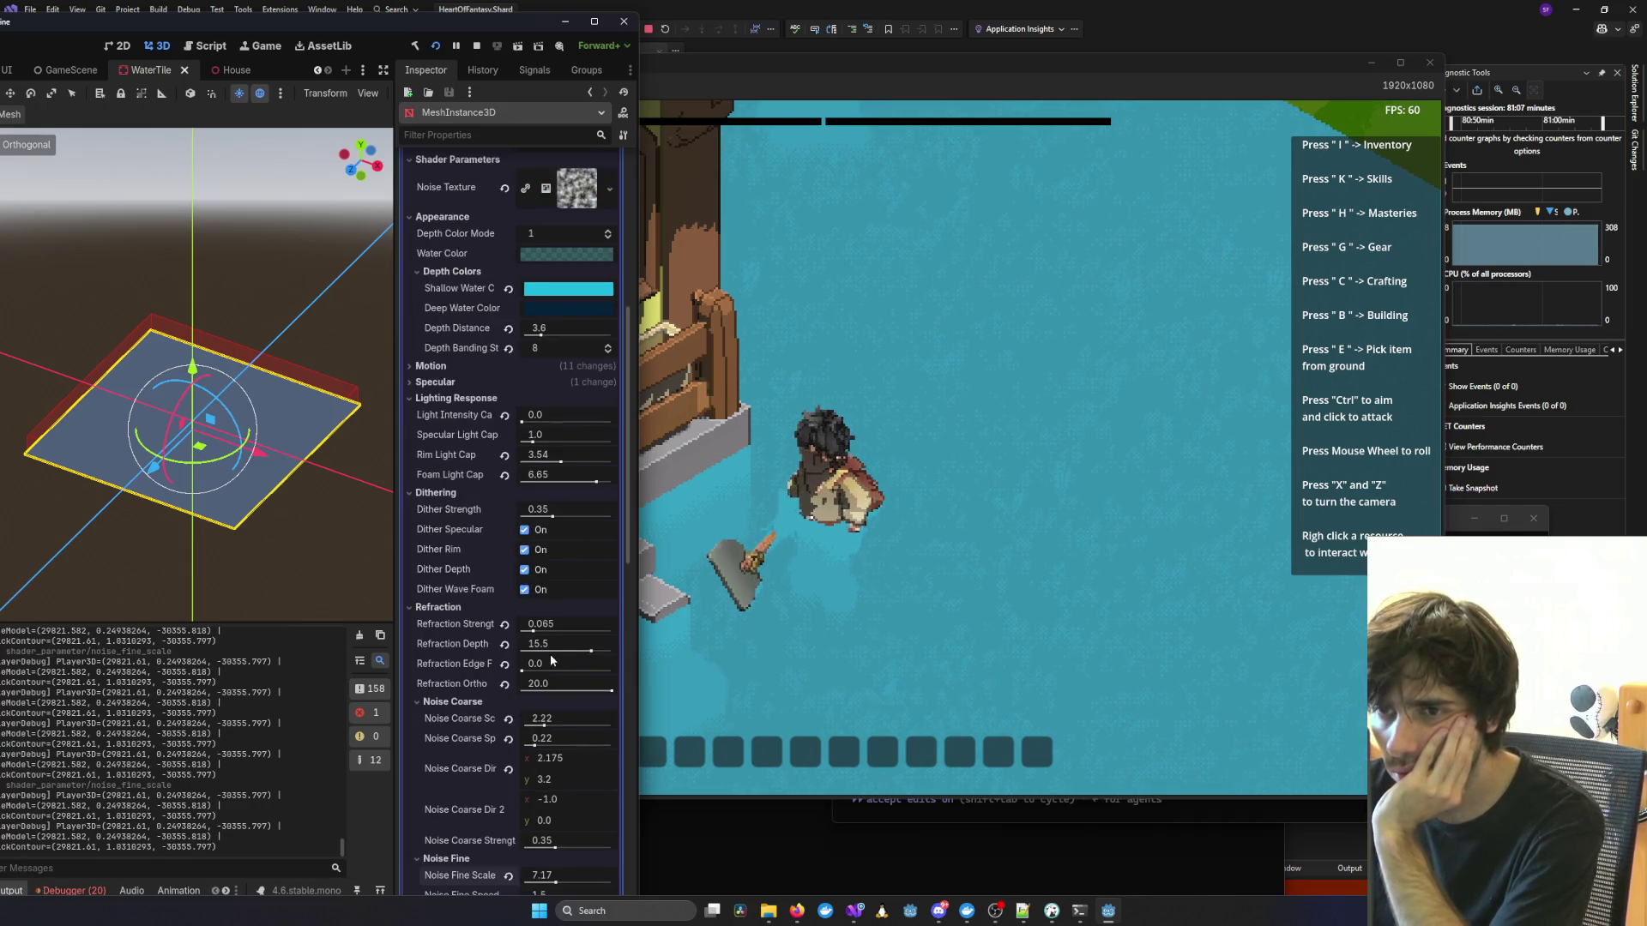
click(455, 399)
click(455, 414)
click(454, 431)
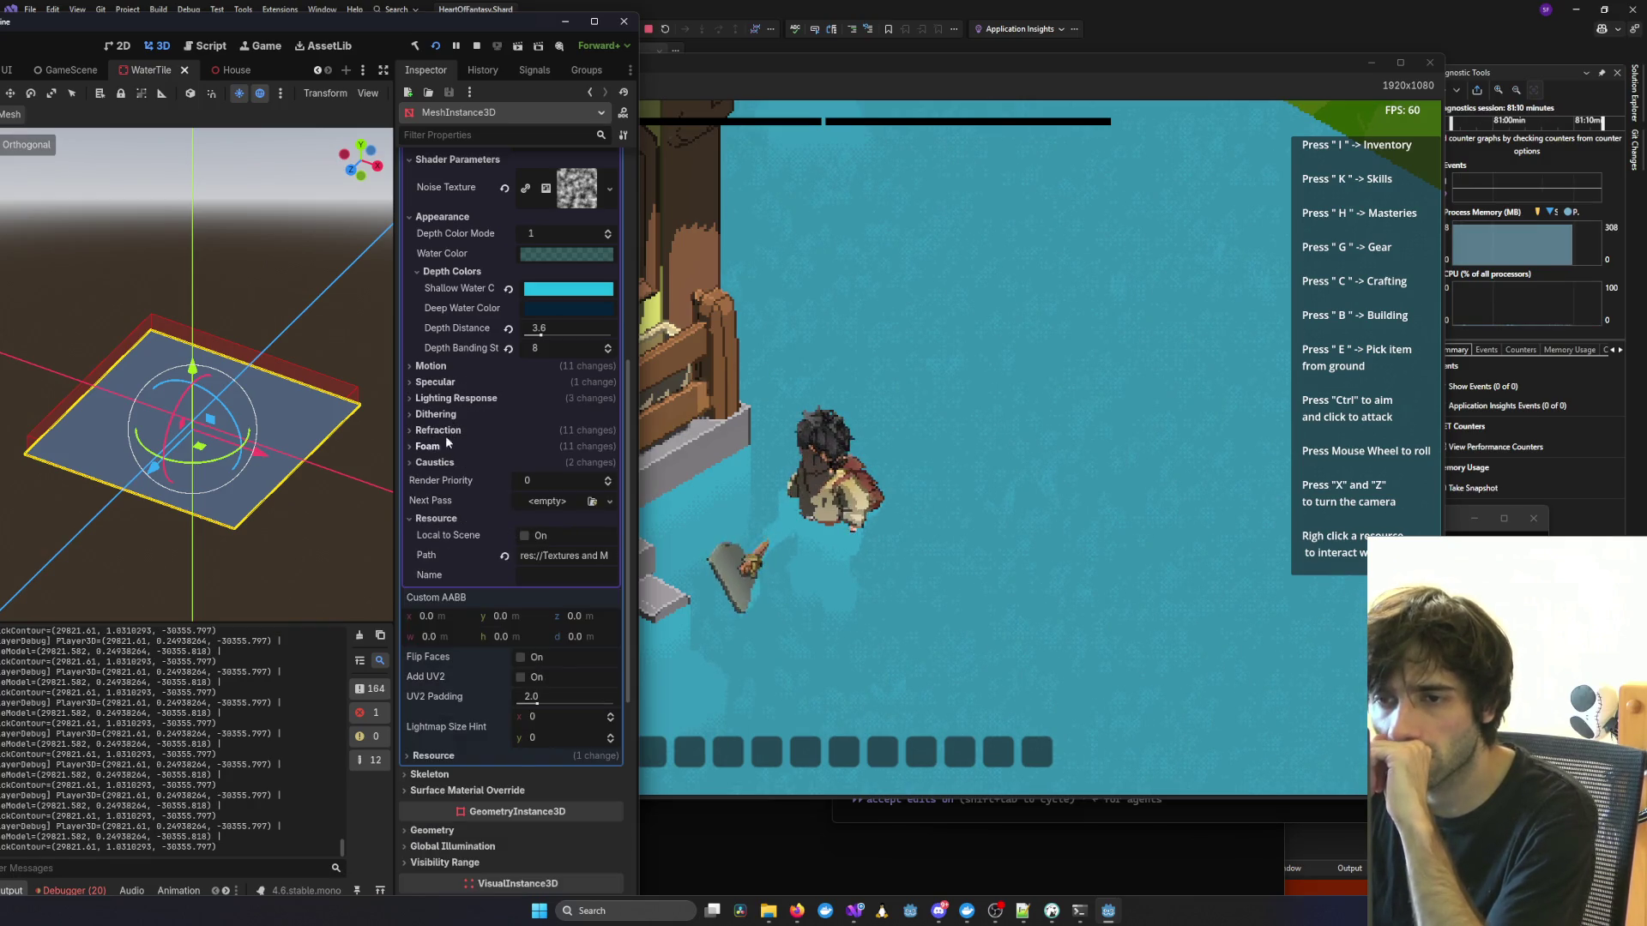
click(437, 414)
mouse_move(552, 440)
mouse_down()
mouse_move(497, 437)
mouse_move(676, 453)
mouse_up()
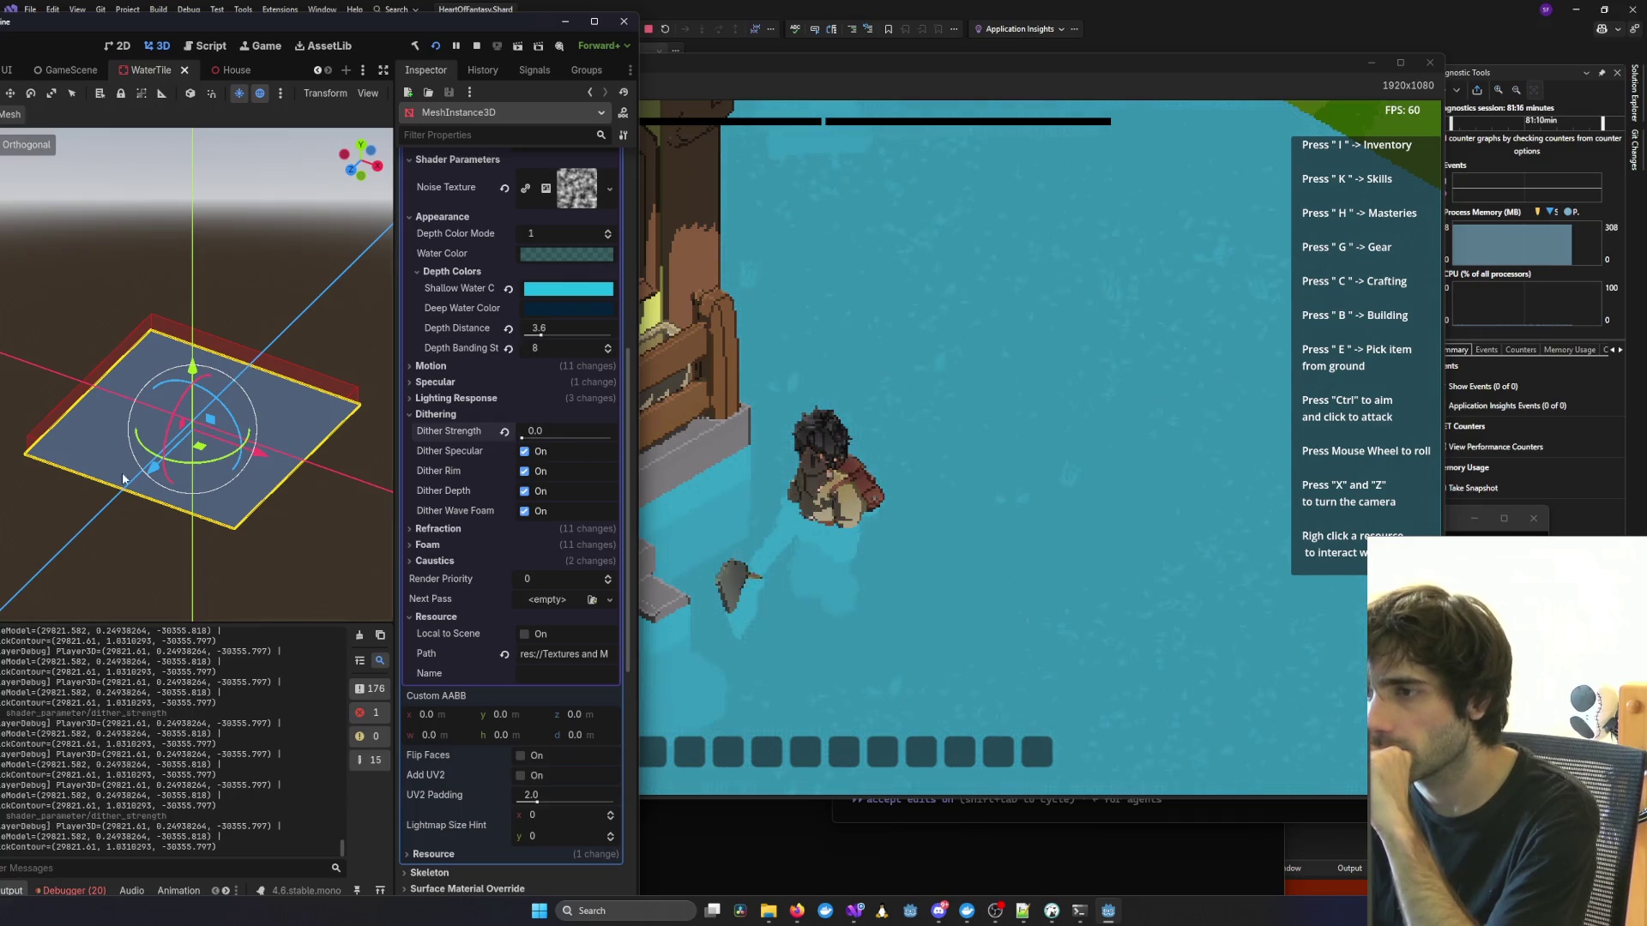
Check the undithered water in the game, try Dither Strength 0.17, and return it to 0.0.
click(987, 529)
scroll(988, 529, down, 3)
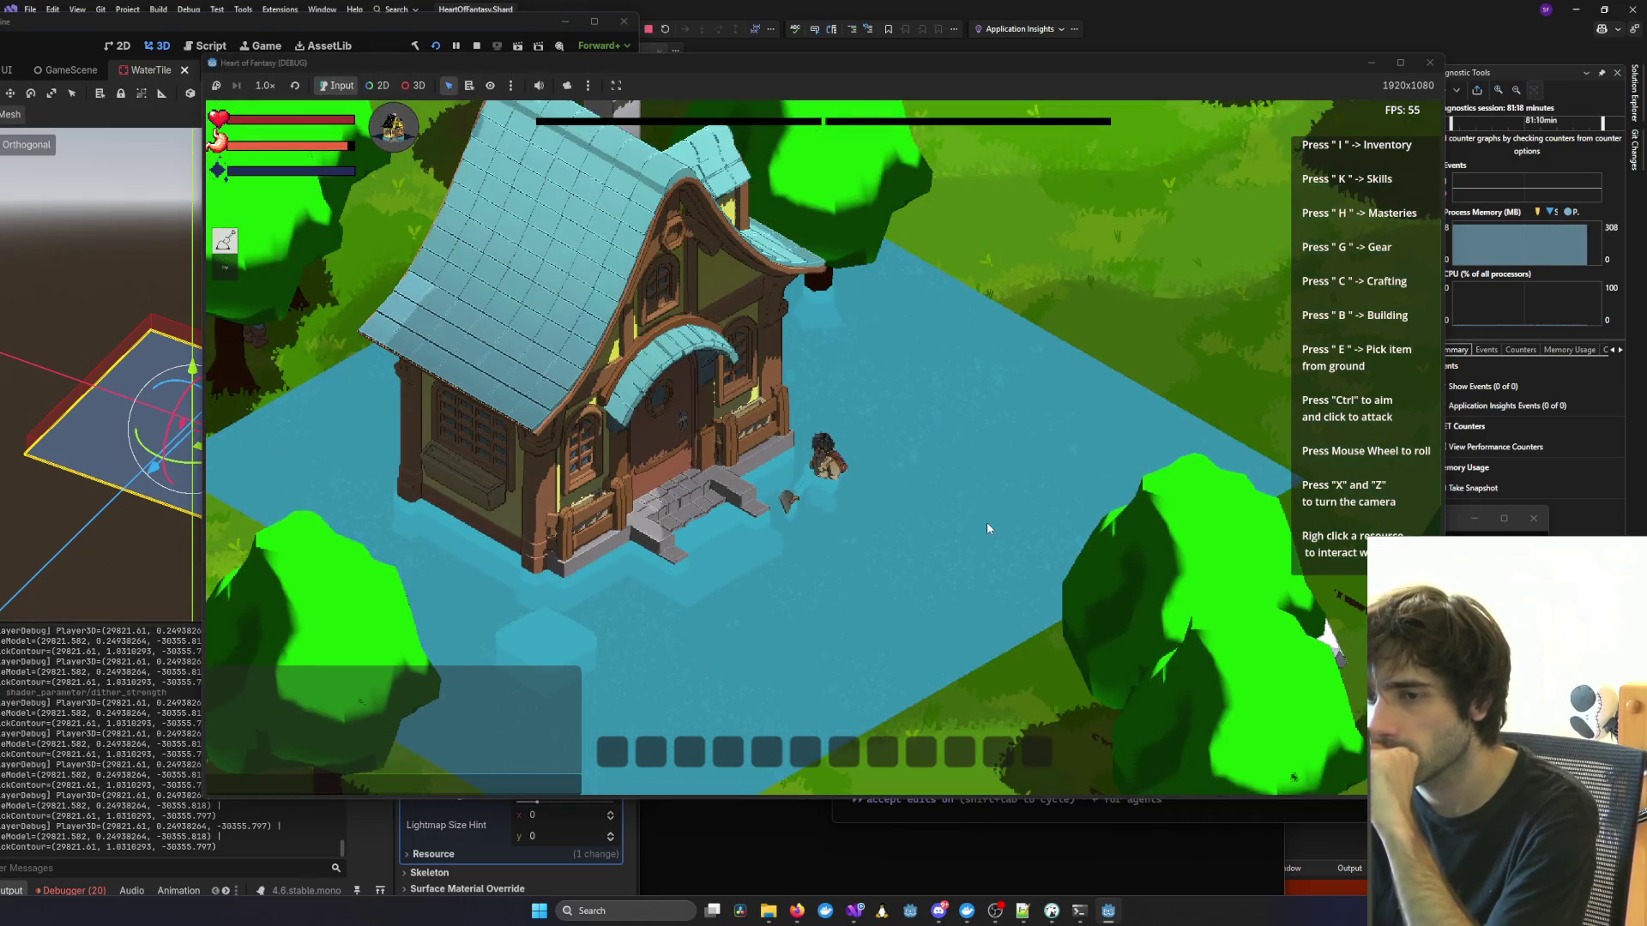
scroll(987, 528, up, 3)
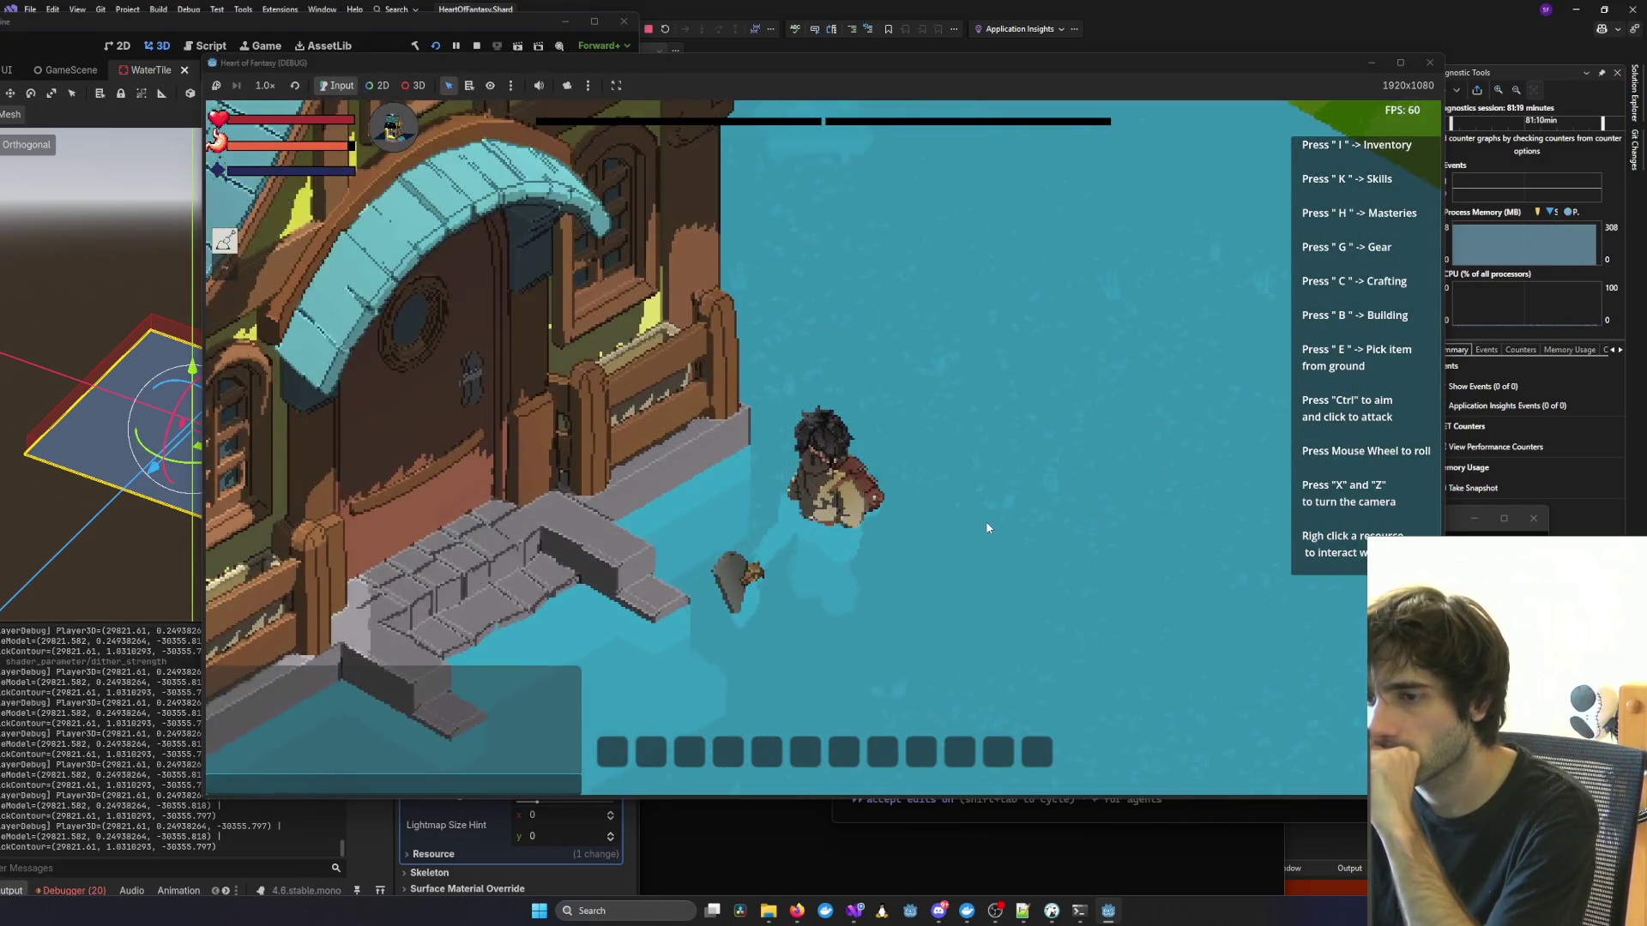
scroll(987, 528, up, 1)
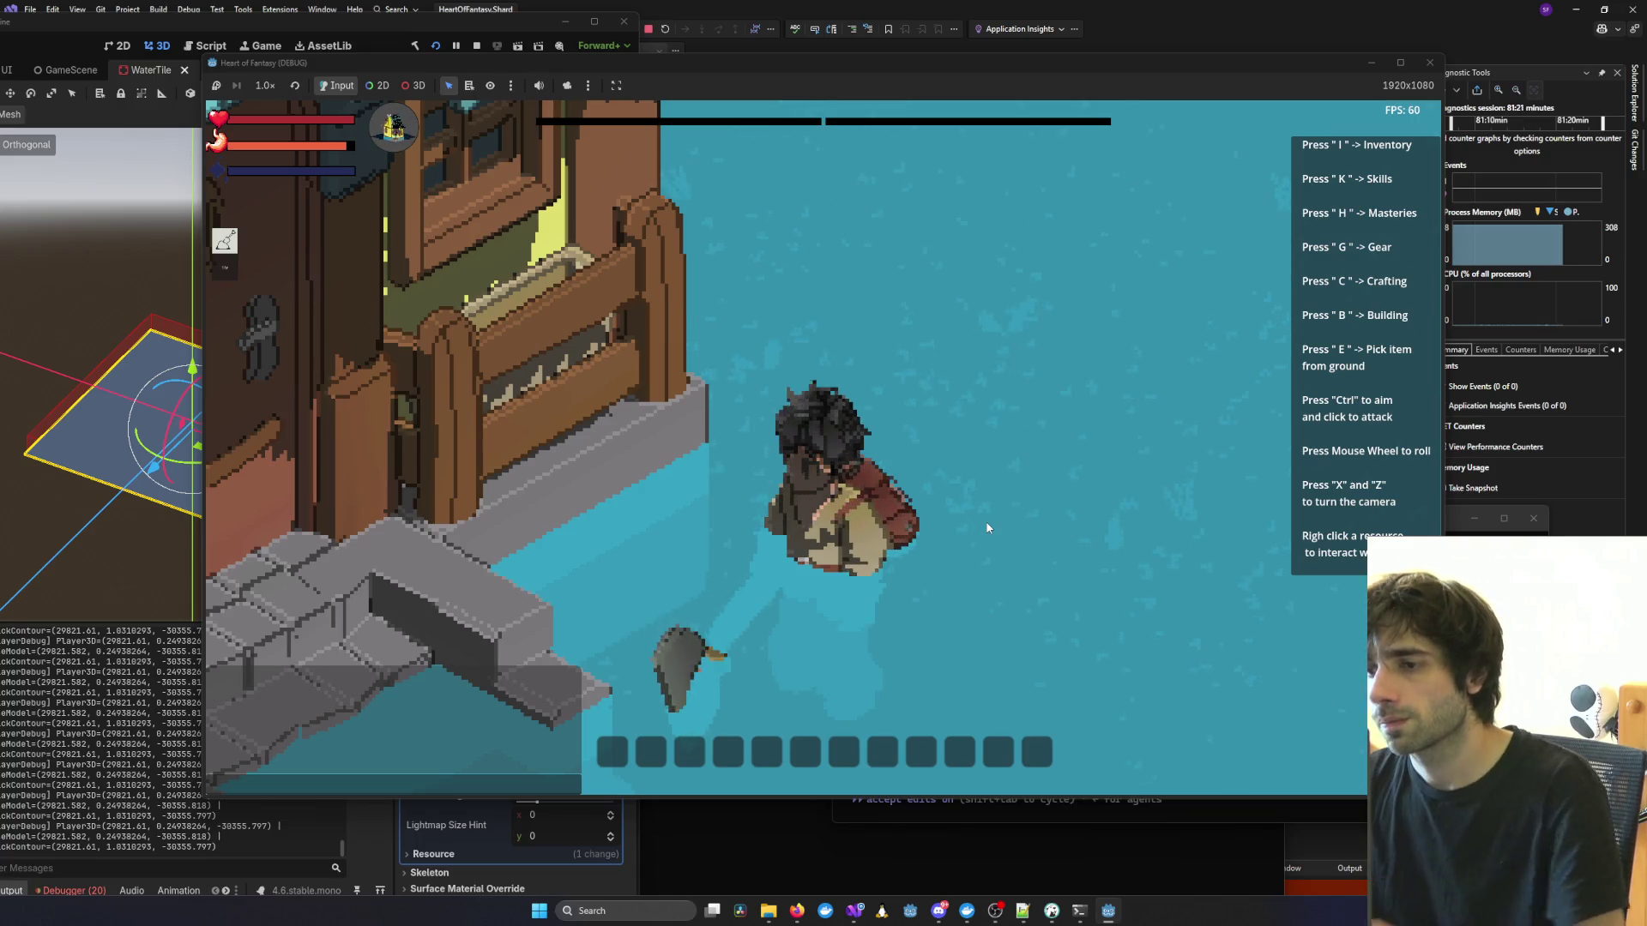
key(alt+Tab)
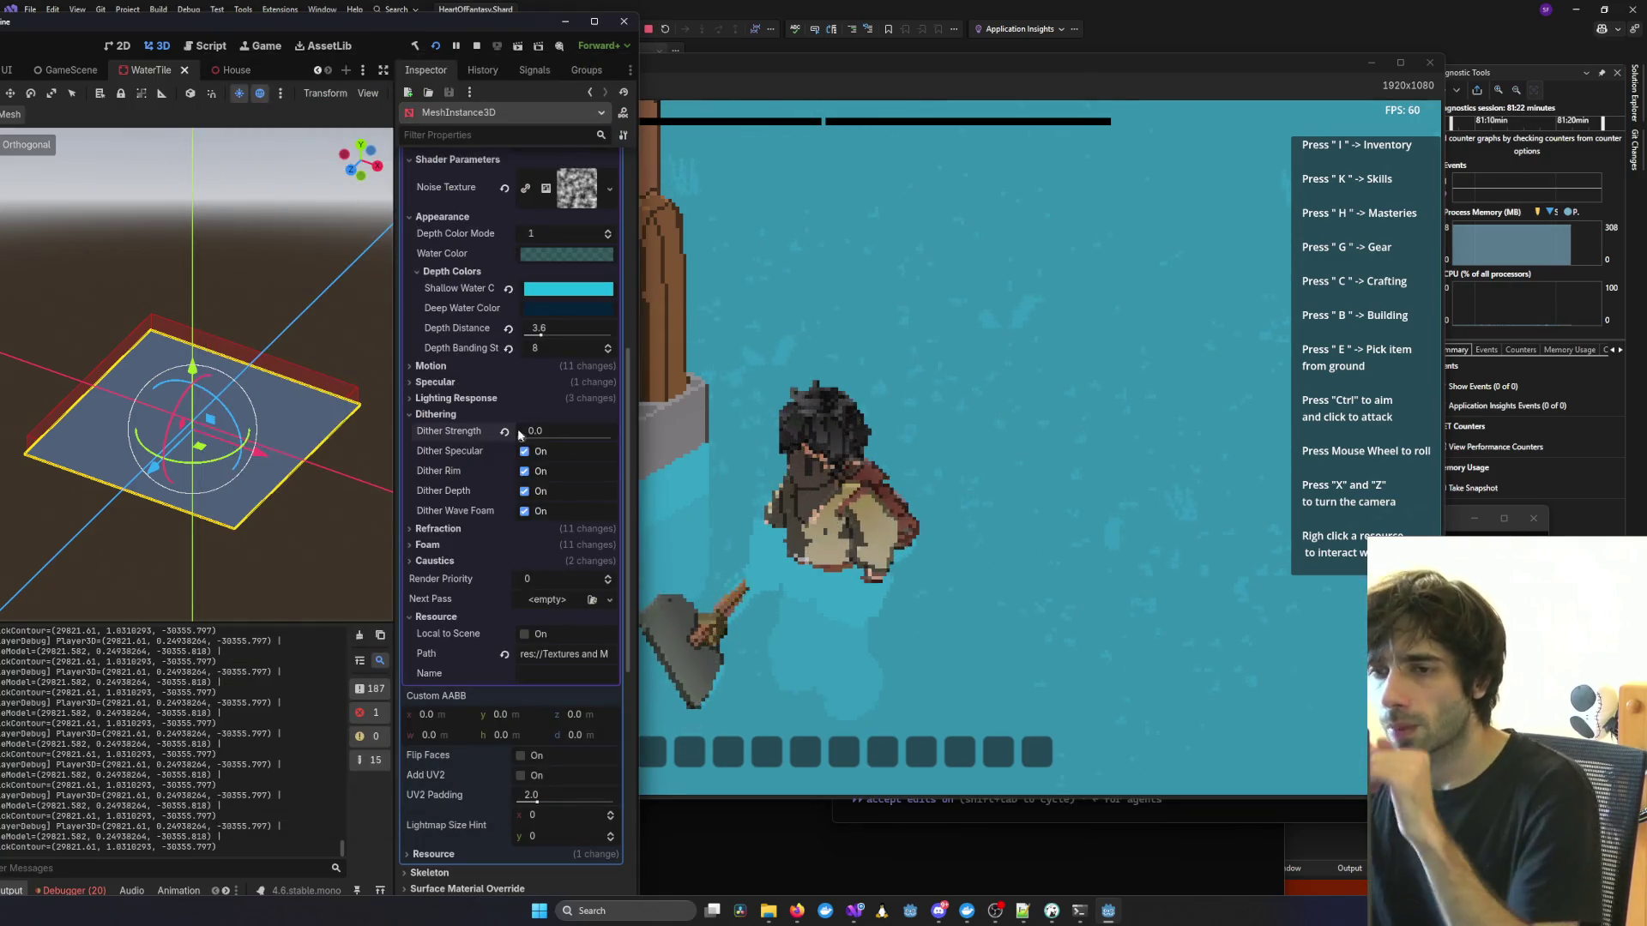
mouse_move(524, 437)
mouse_down()
mouse_move(549, 439)
mouse_move(522, 438)
mouse_up()
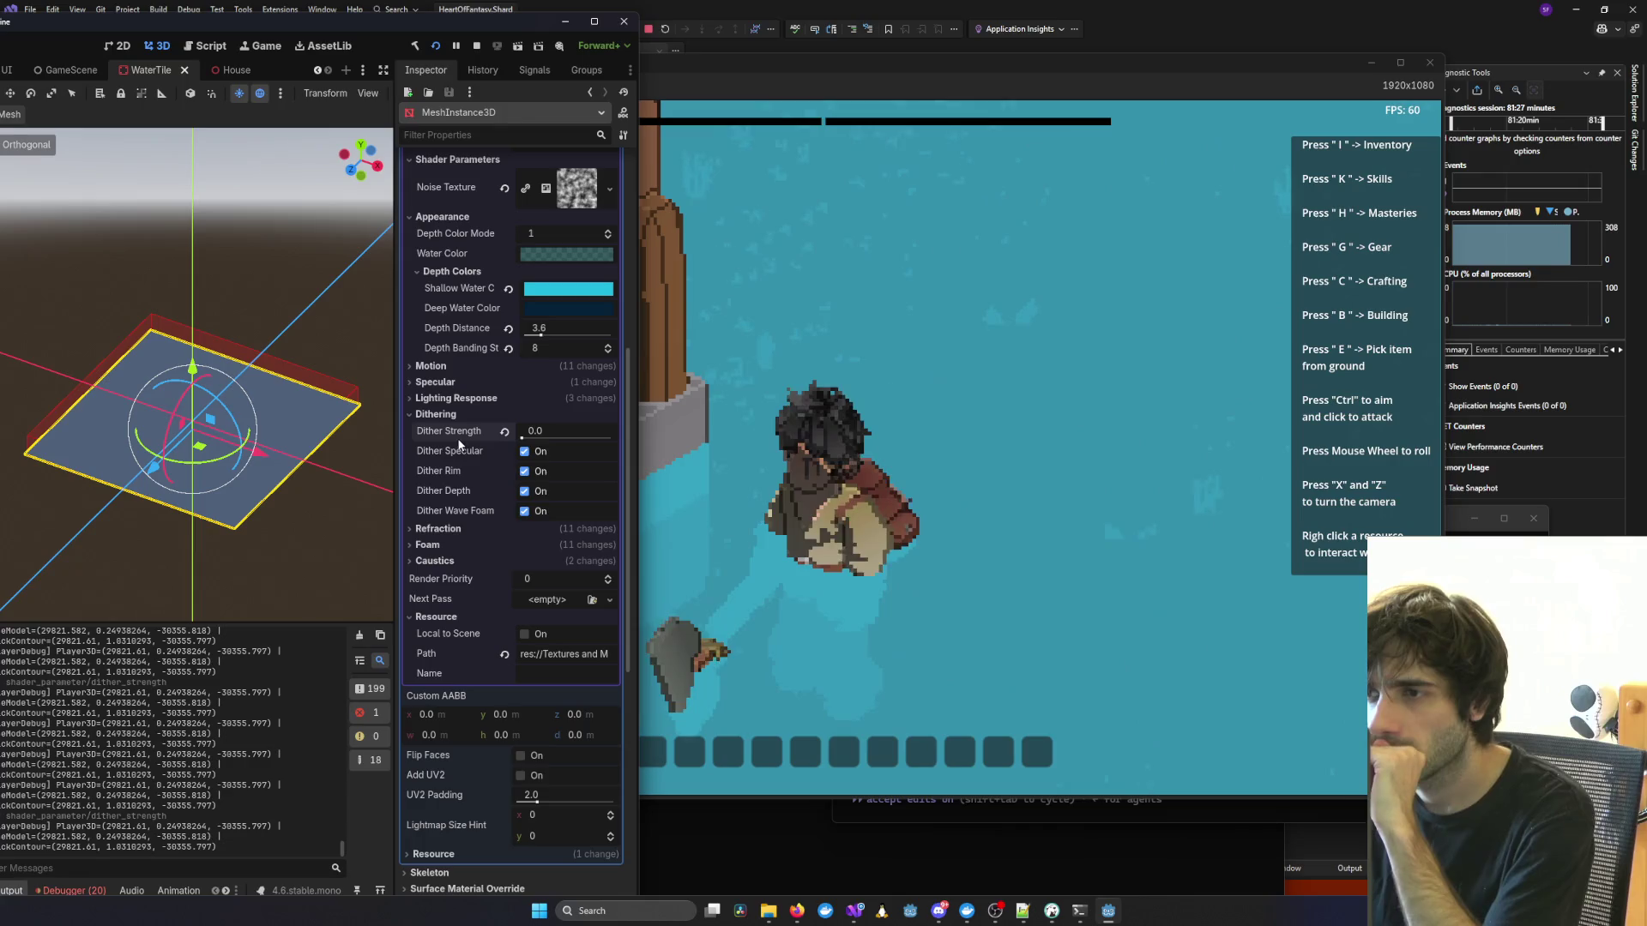
scroll(807, 503, down, 3)
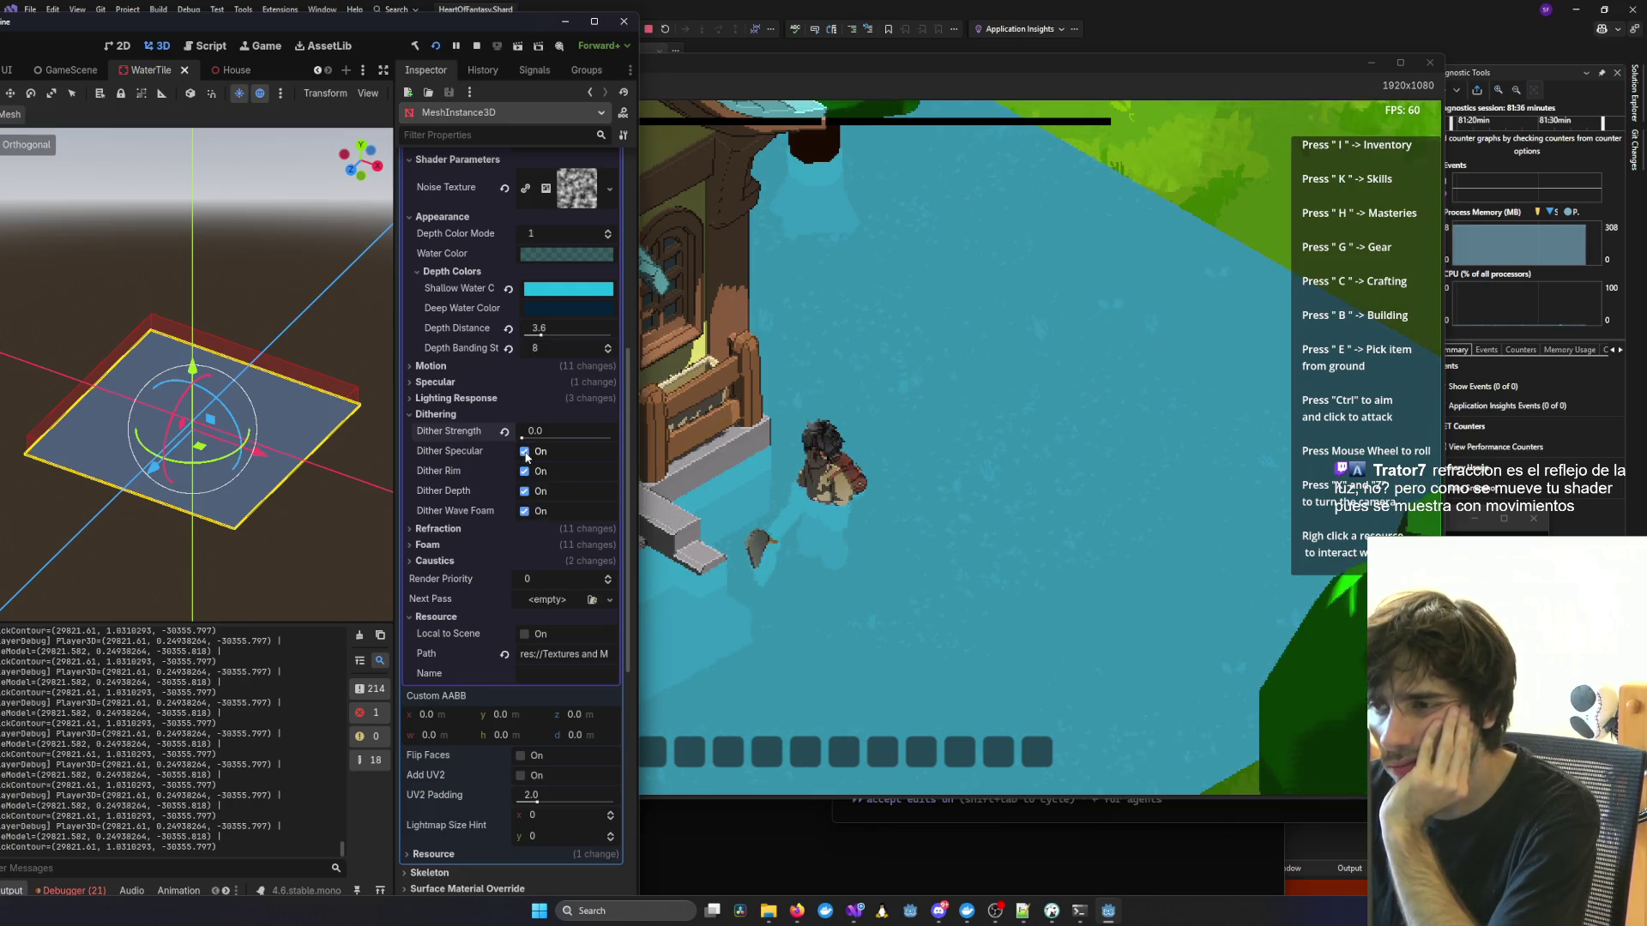
Turn off the depth, wave foam, rim and specular dithering toggles.
double_click(524, 511)
click(524, 492)
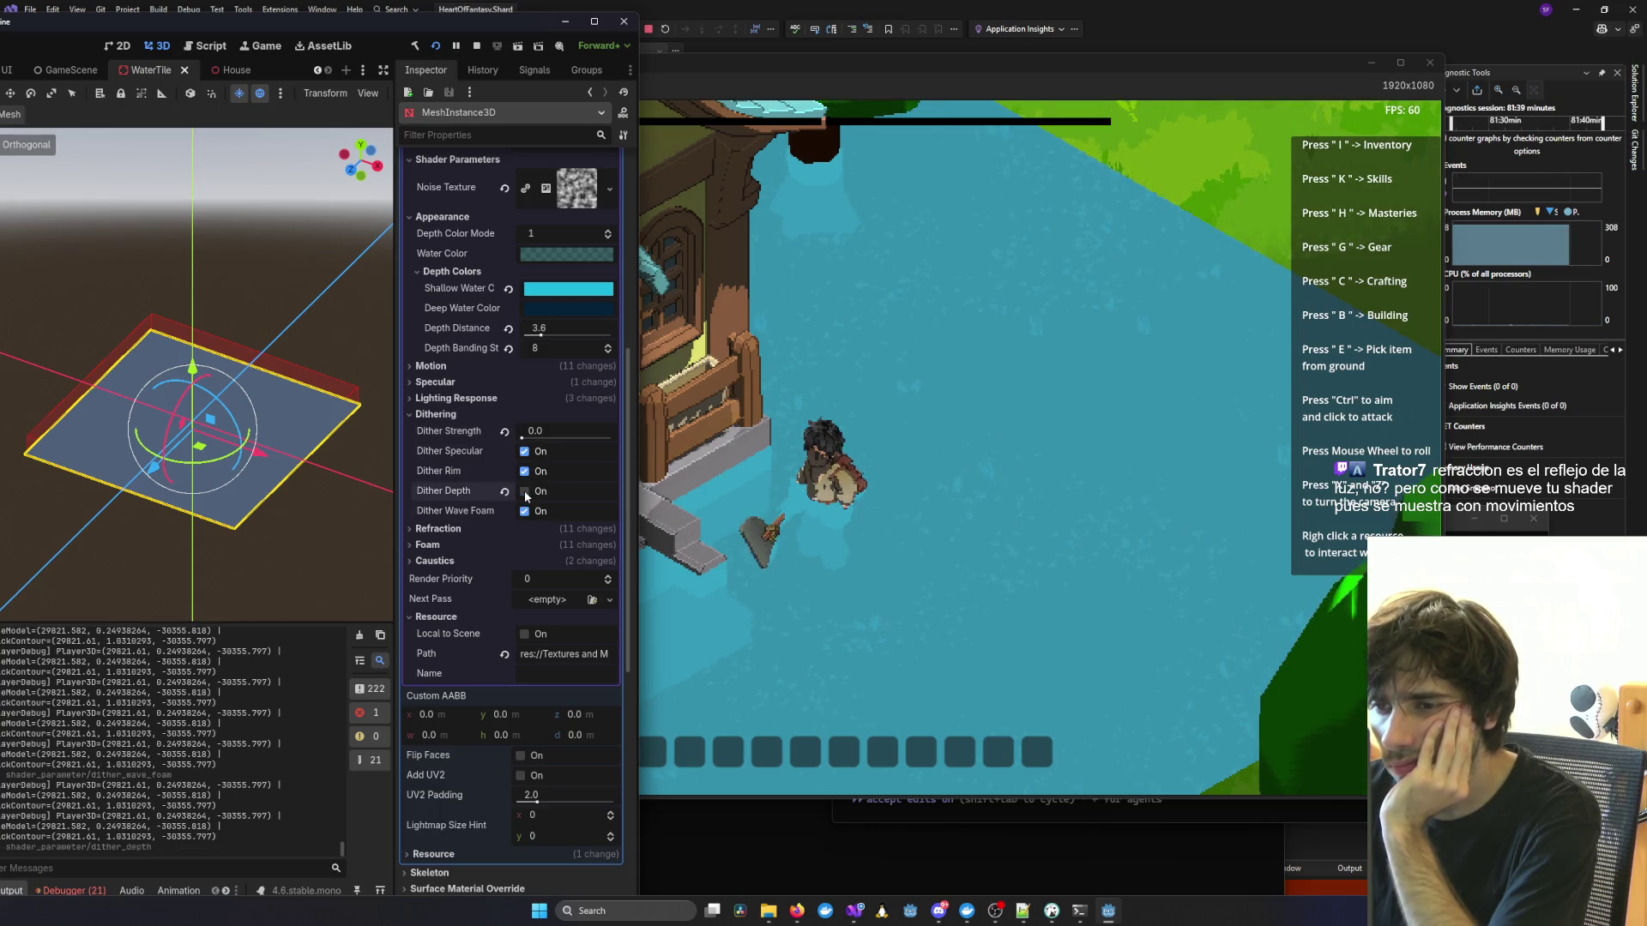
click(524, 512)
click(524, 472)
click(525, 451)
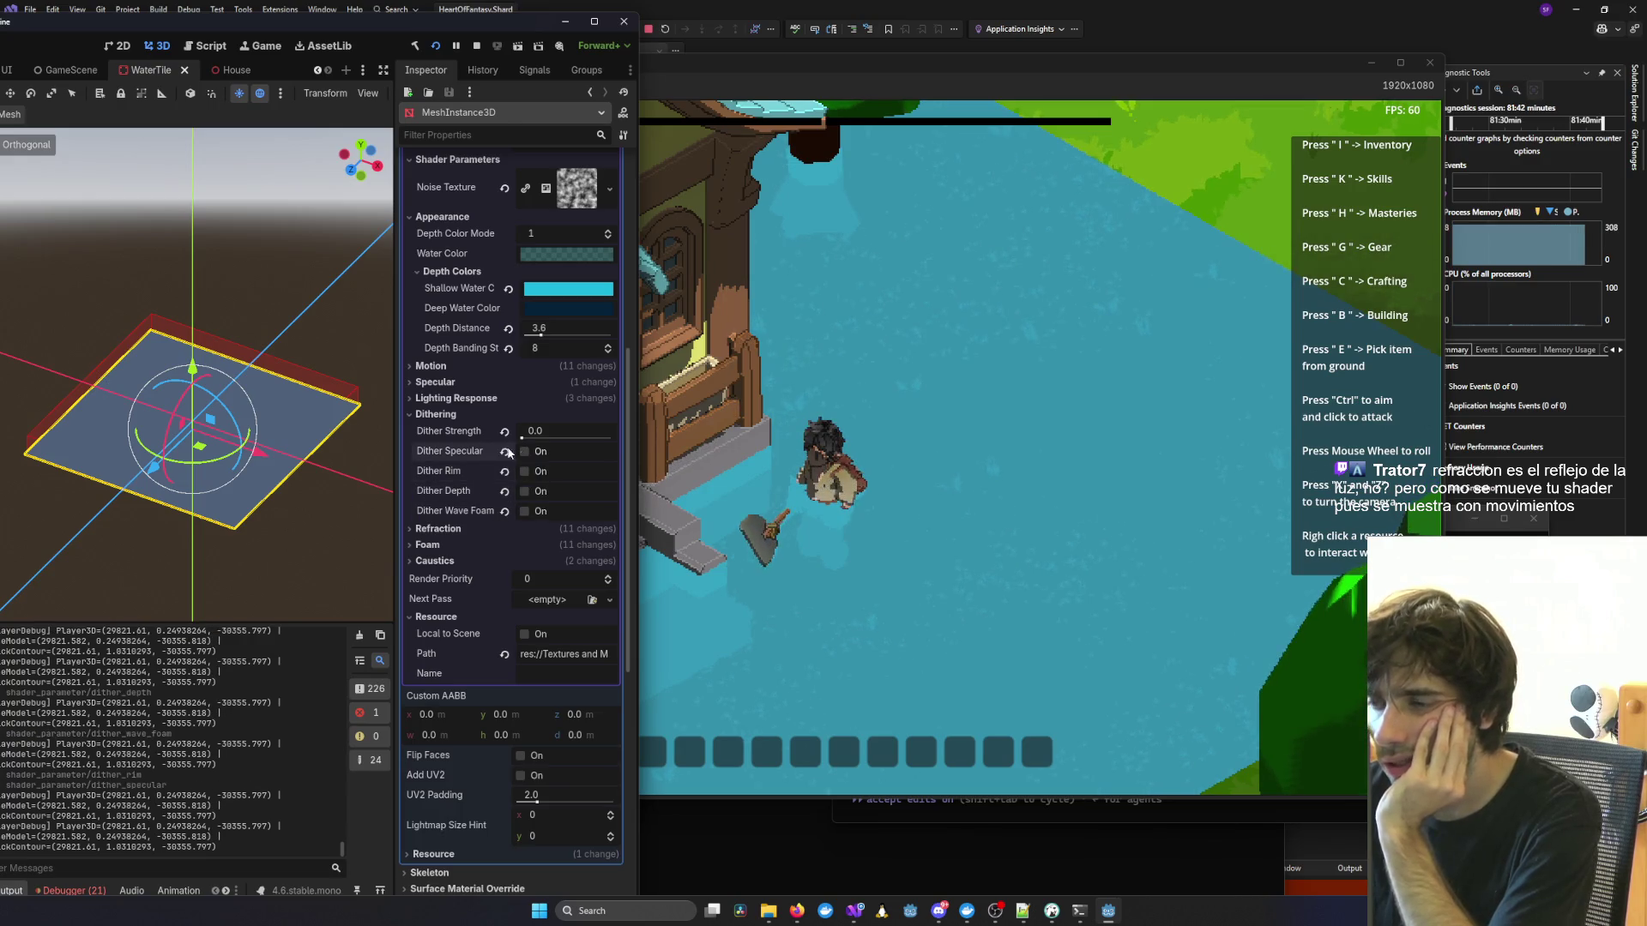
Expand the Motion group and raise Bob Amount to 0.01, then focus the running game.
click(437, 414)
click(454, 383)
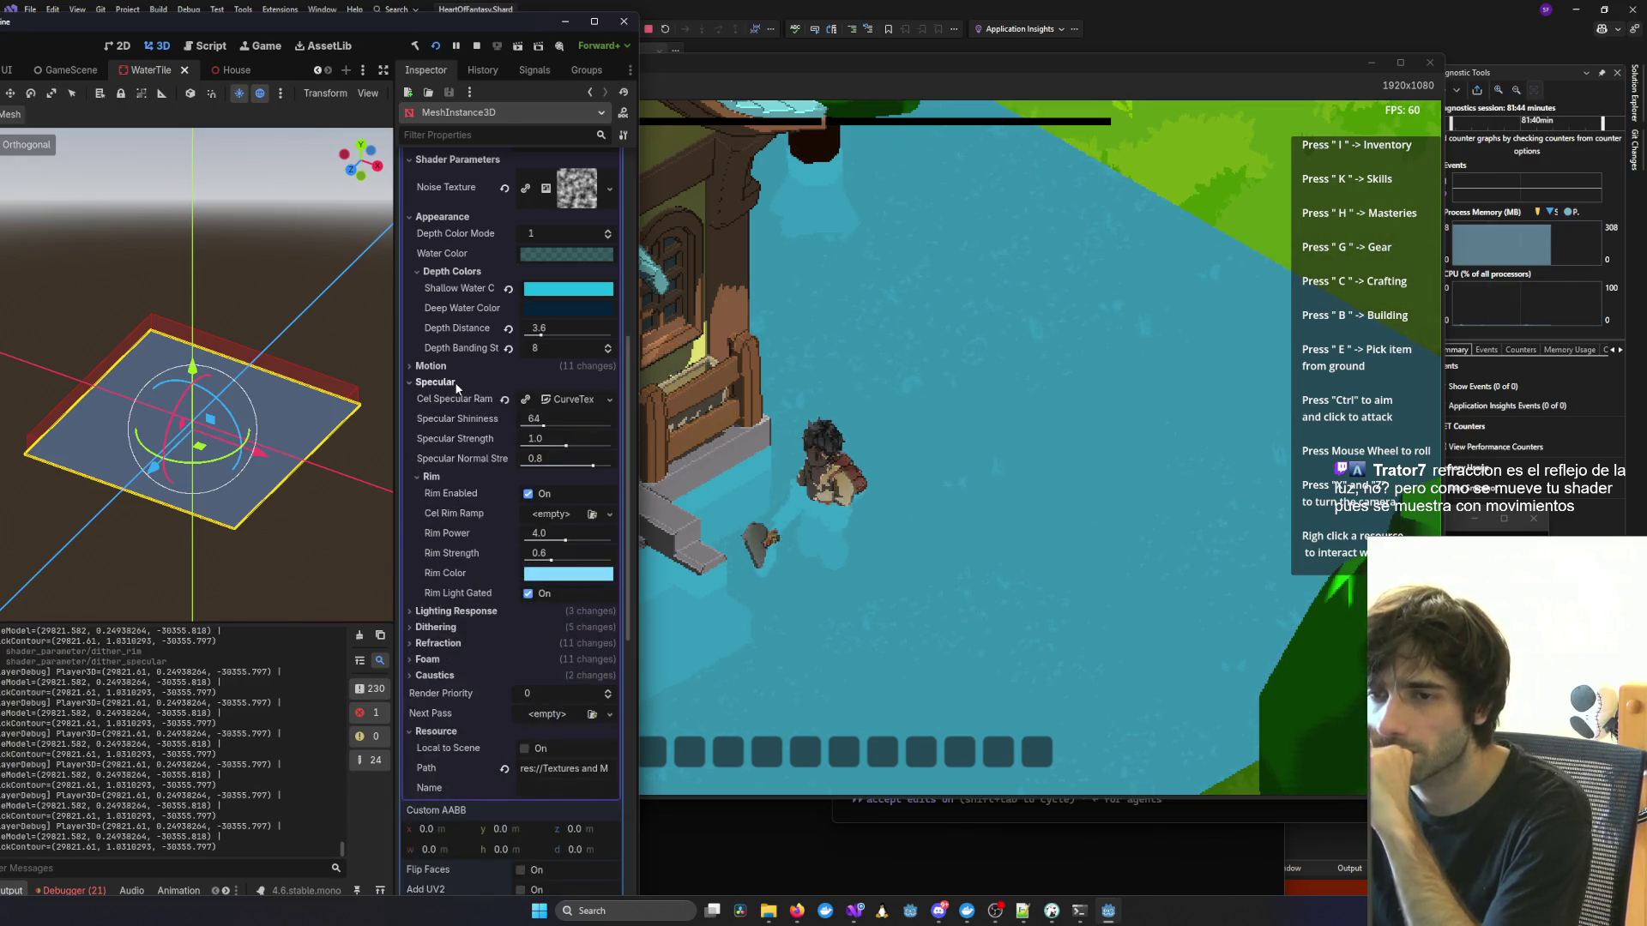
click(454, 382)
click(447, 370)
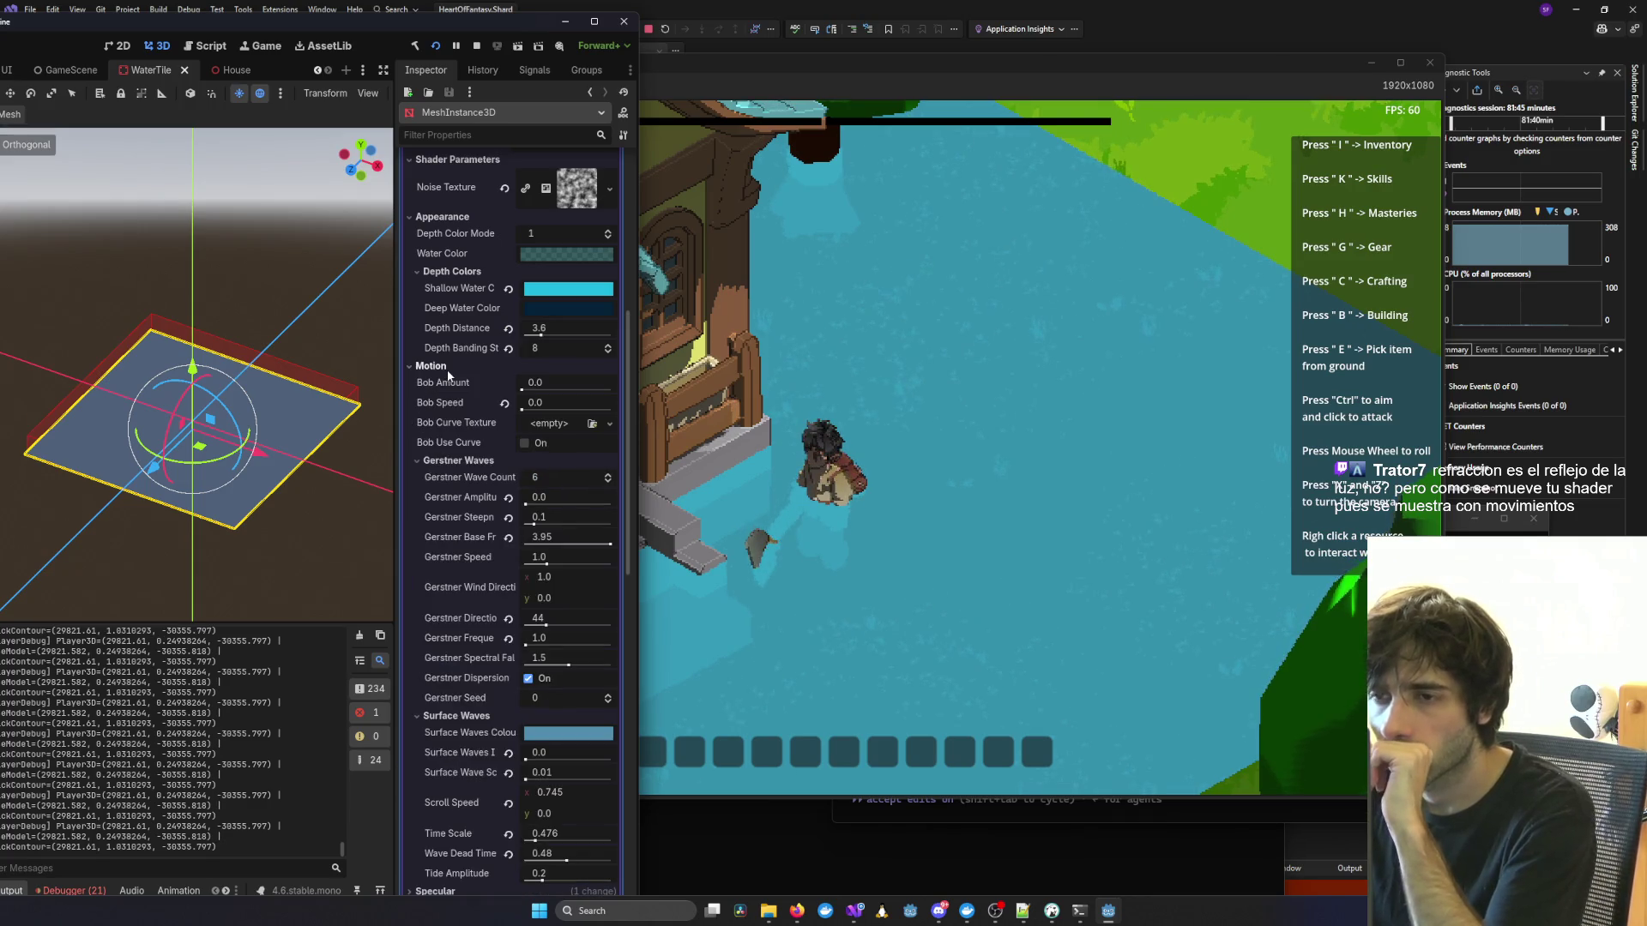
click(431, 366)
click(447, 372)
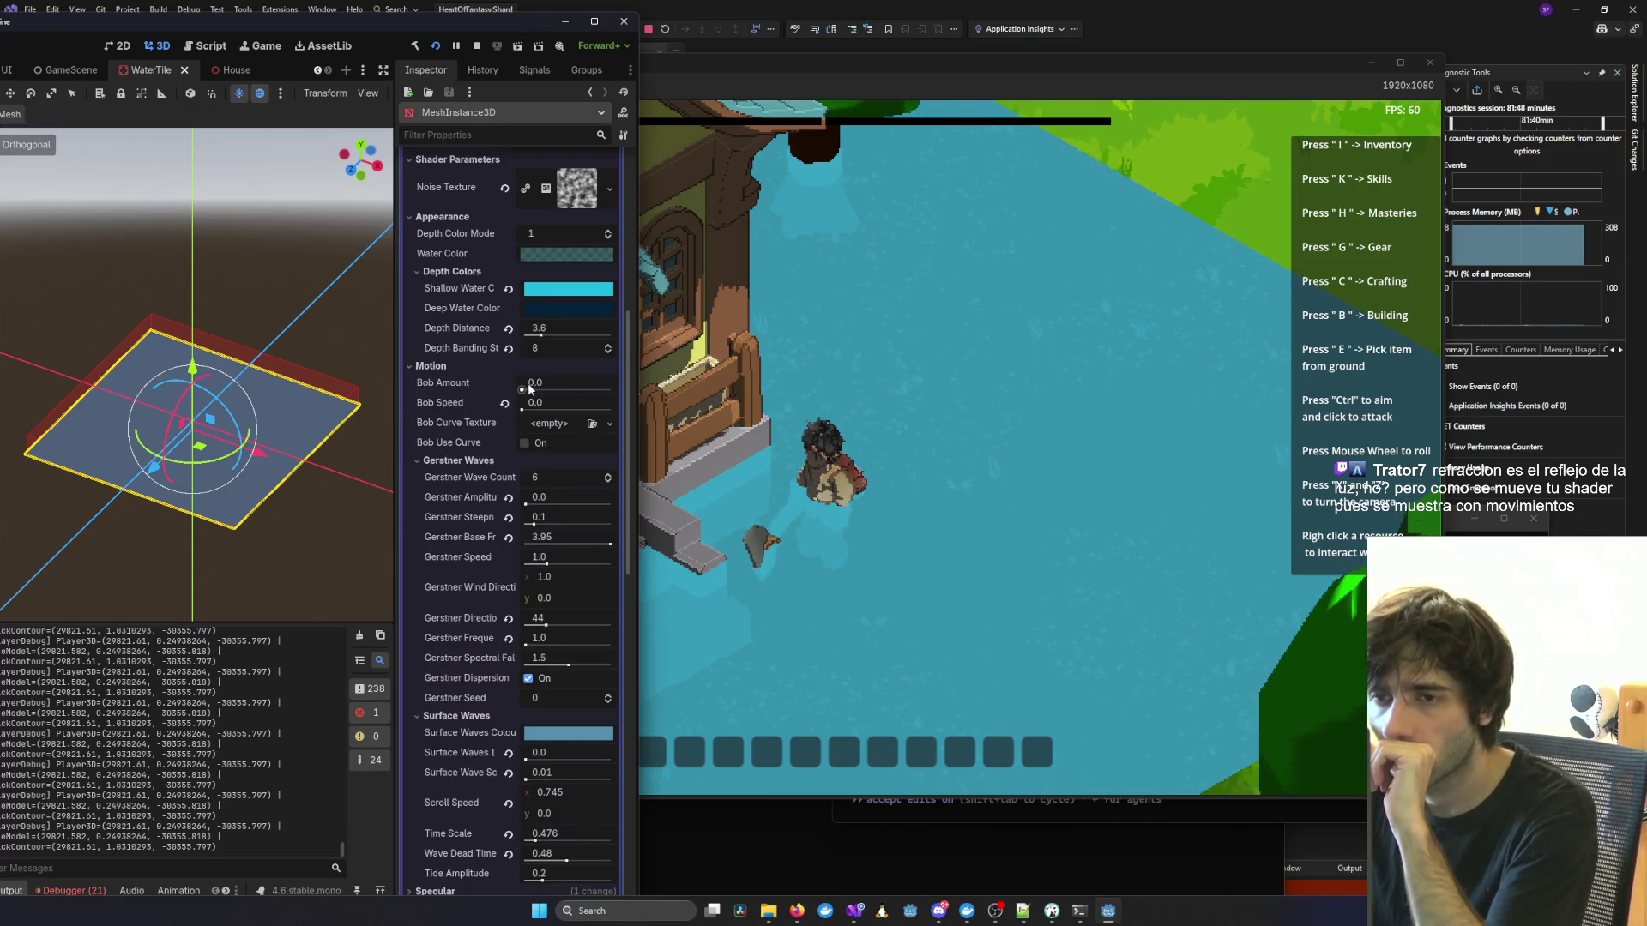
drag(523, 390, 533, 388)
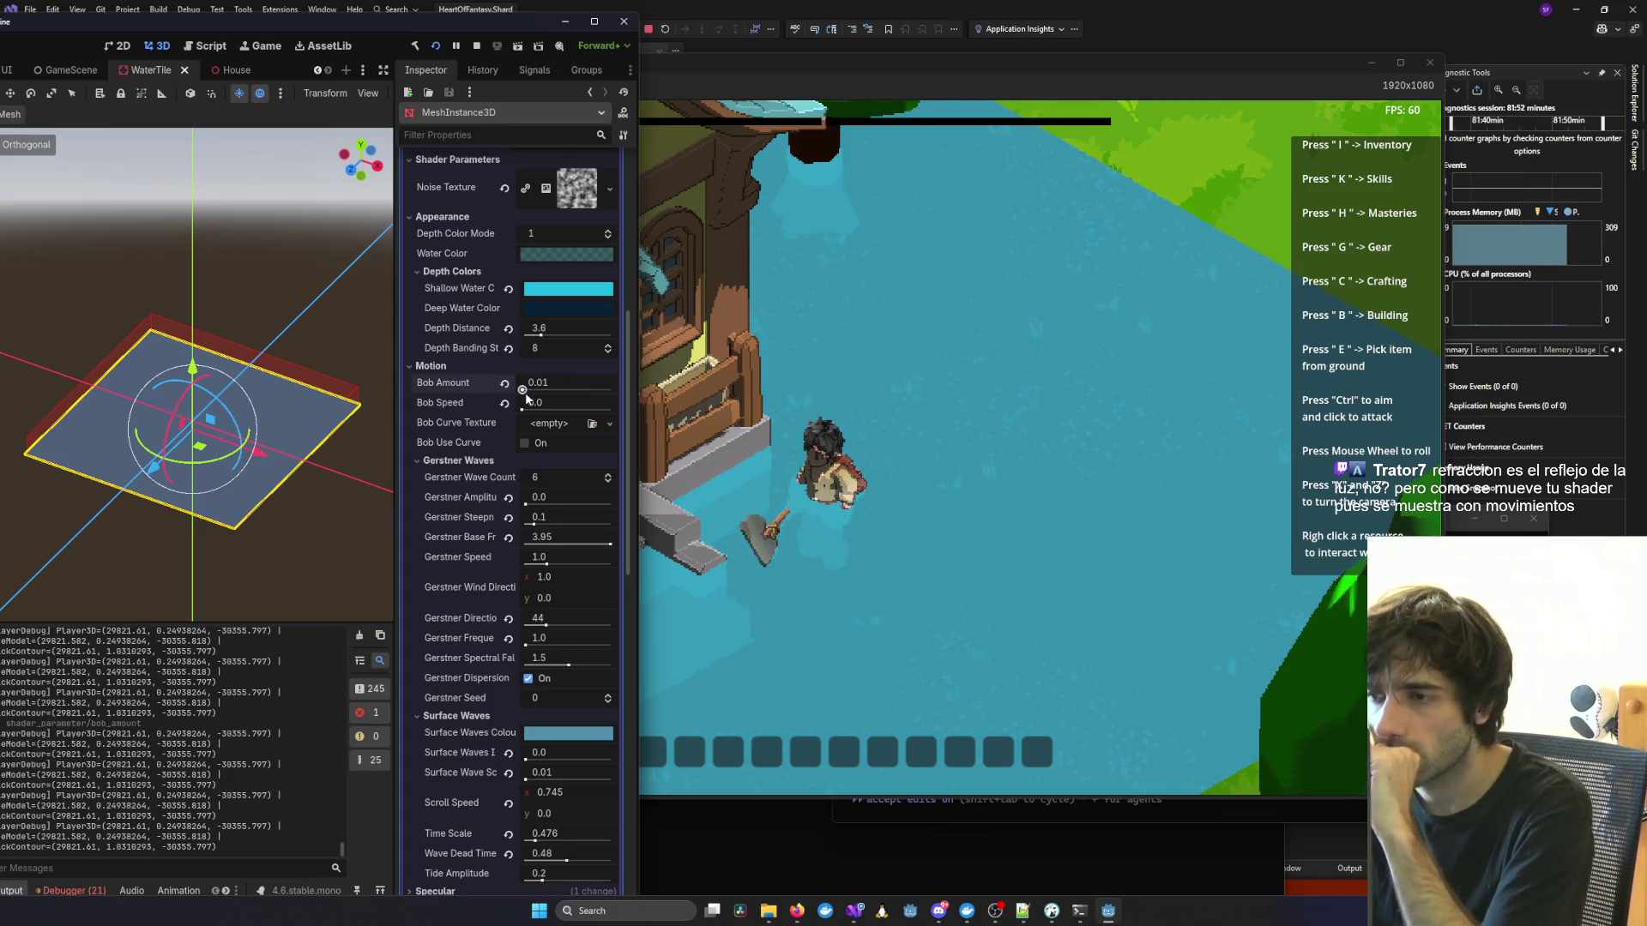
scroll(575, 439, down, 5)
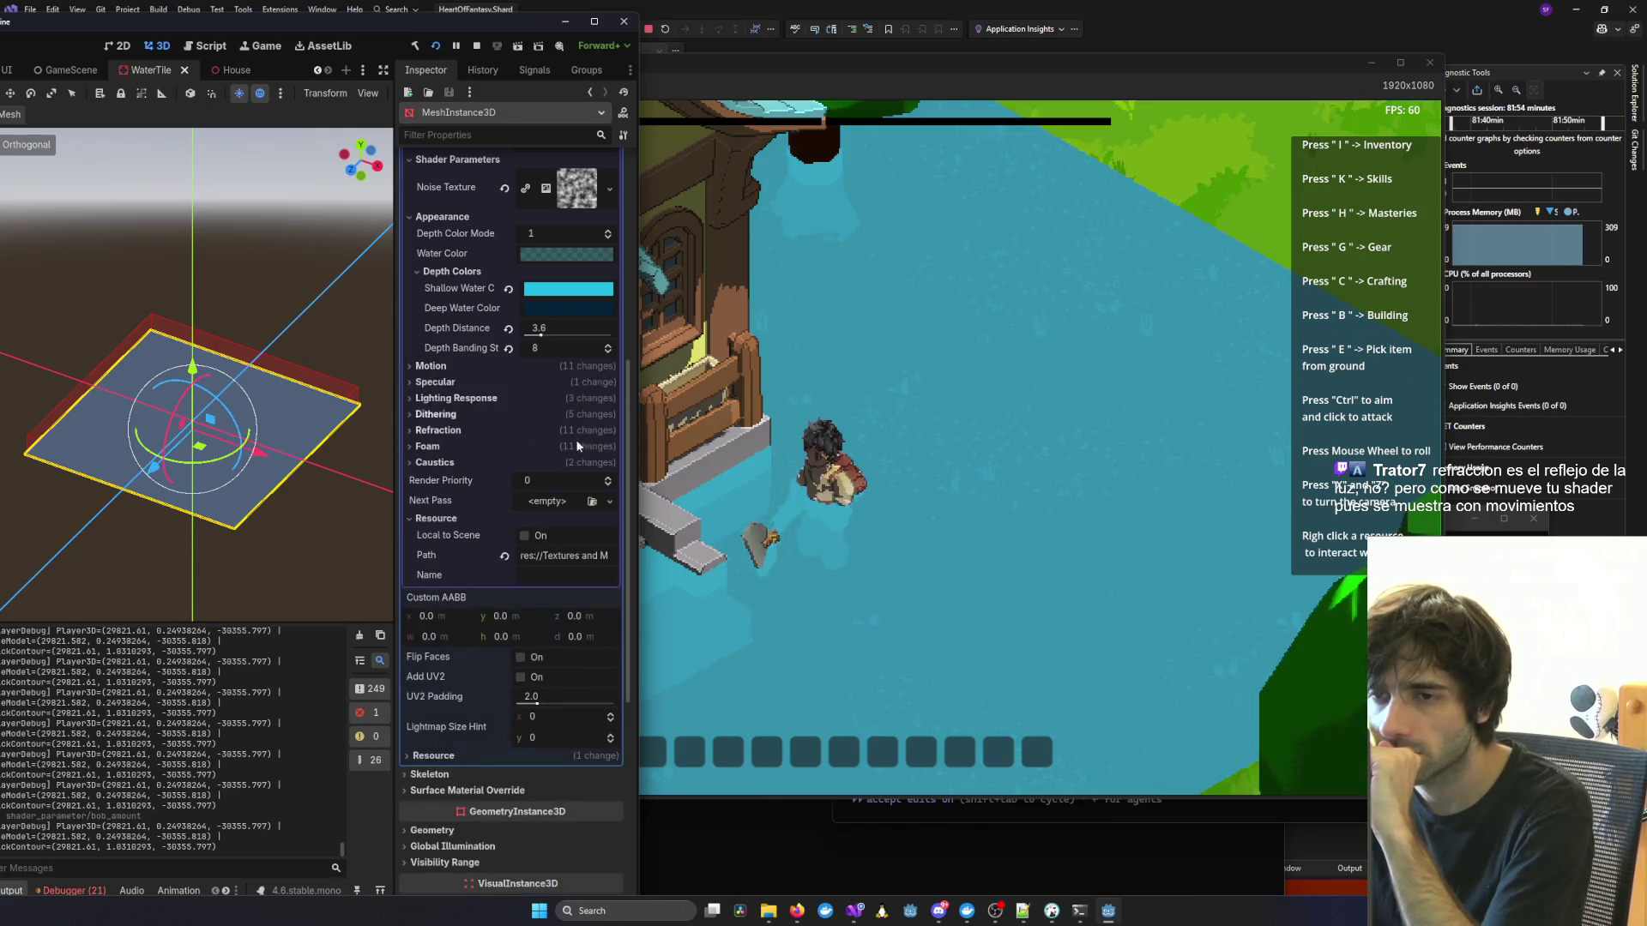
click(1072, 514)
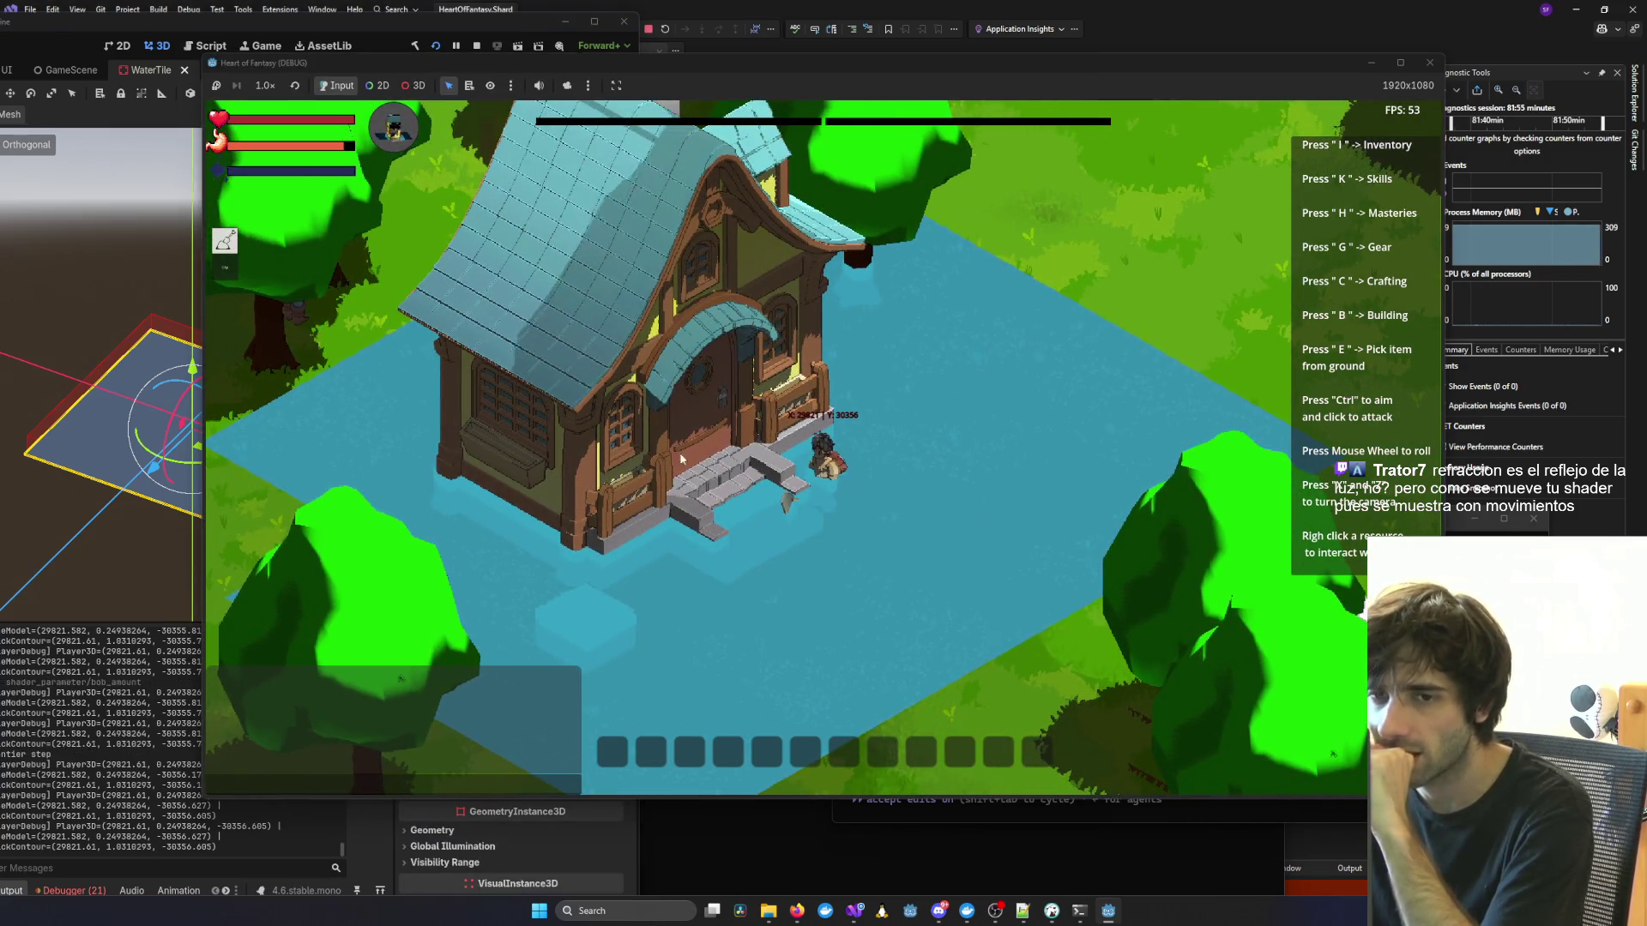
Move the game window to the right and walk the character down-left out of the water.
mouse_move(666, 77)
mouse_down()
mouse_move(1261, 280)
mouse_move(1042, 251)
mouse_move(894, 168)
mouse_move(1139, 185)
mouse_up()
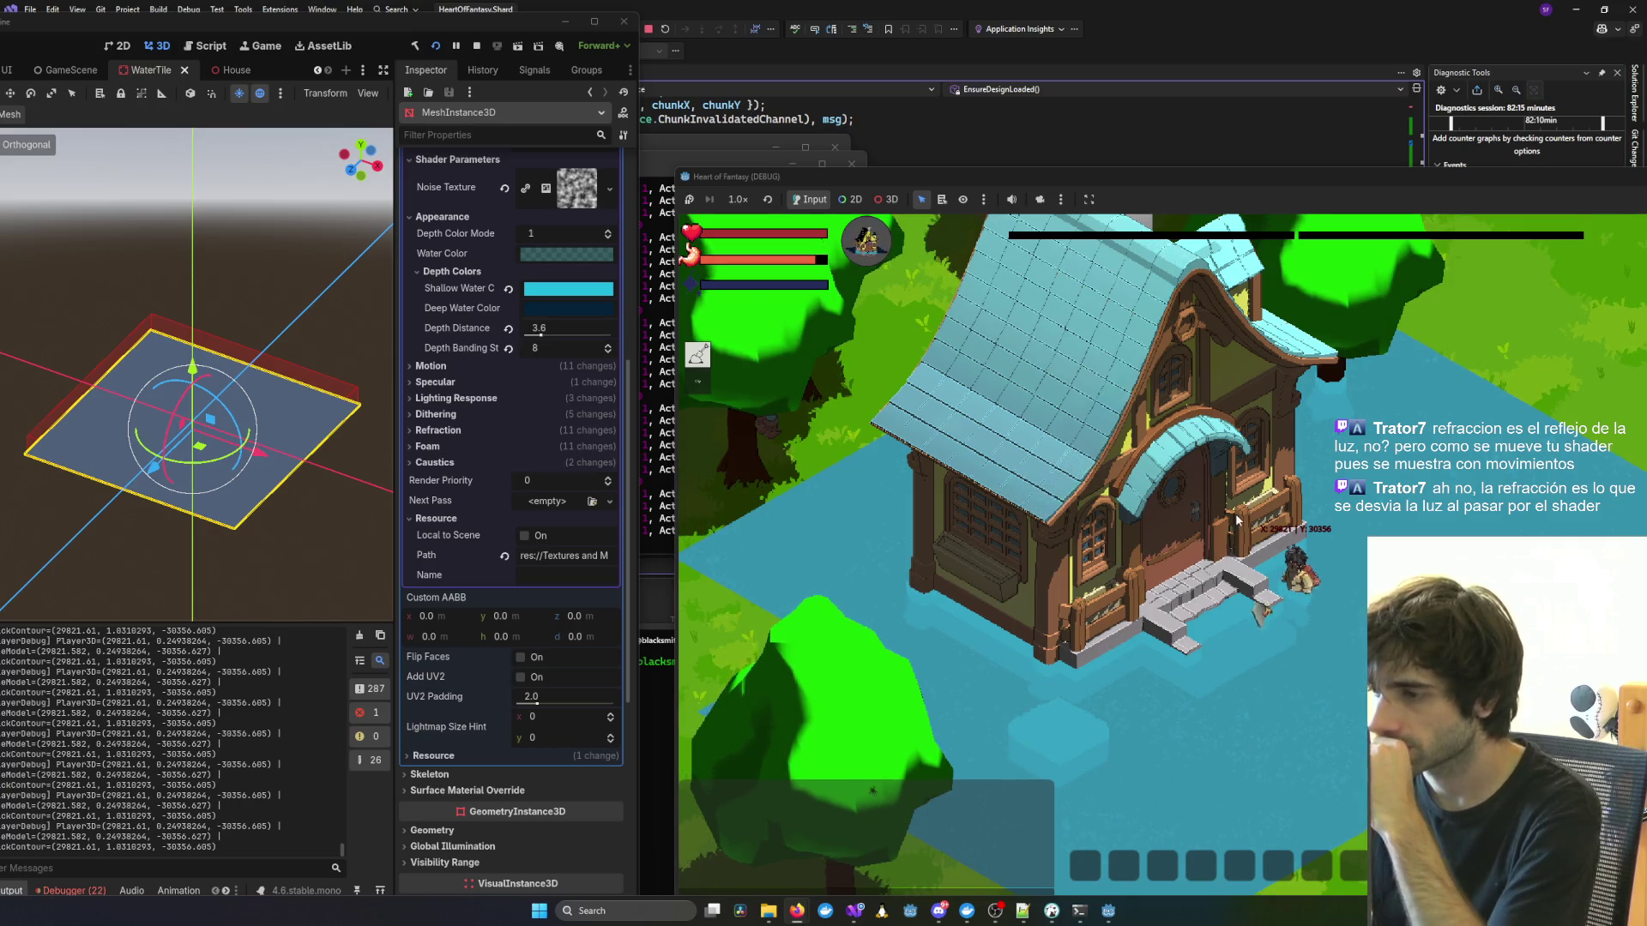
scroll(1236, 520, down, 3)
scroll(1207, 645, up, 4)
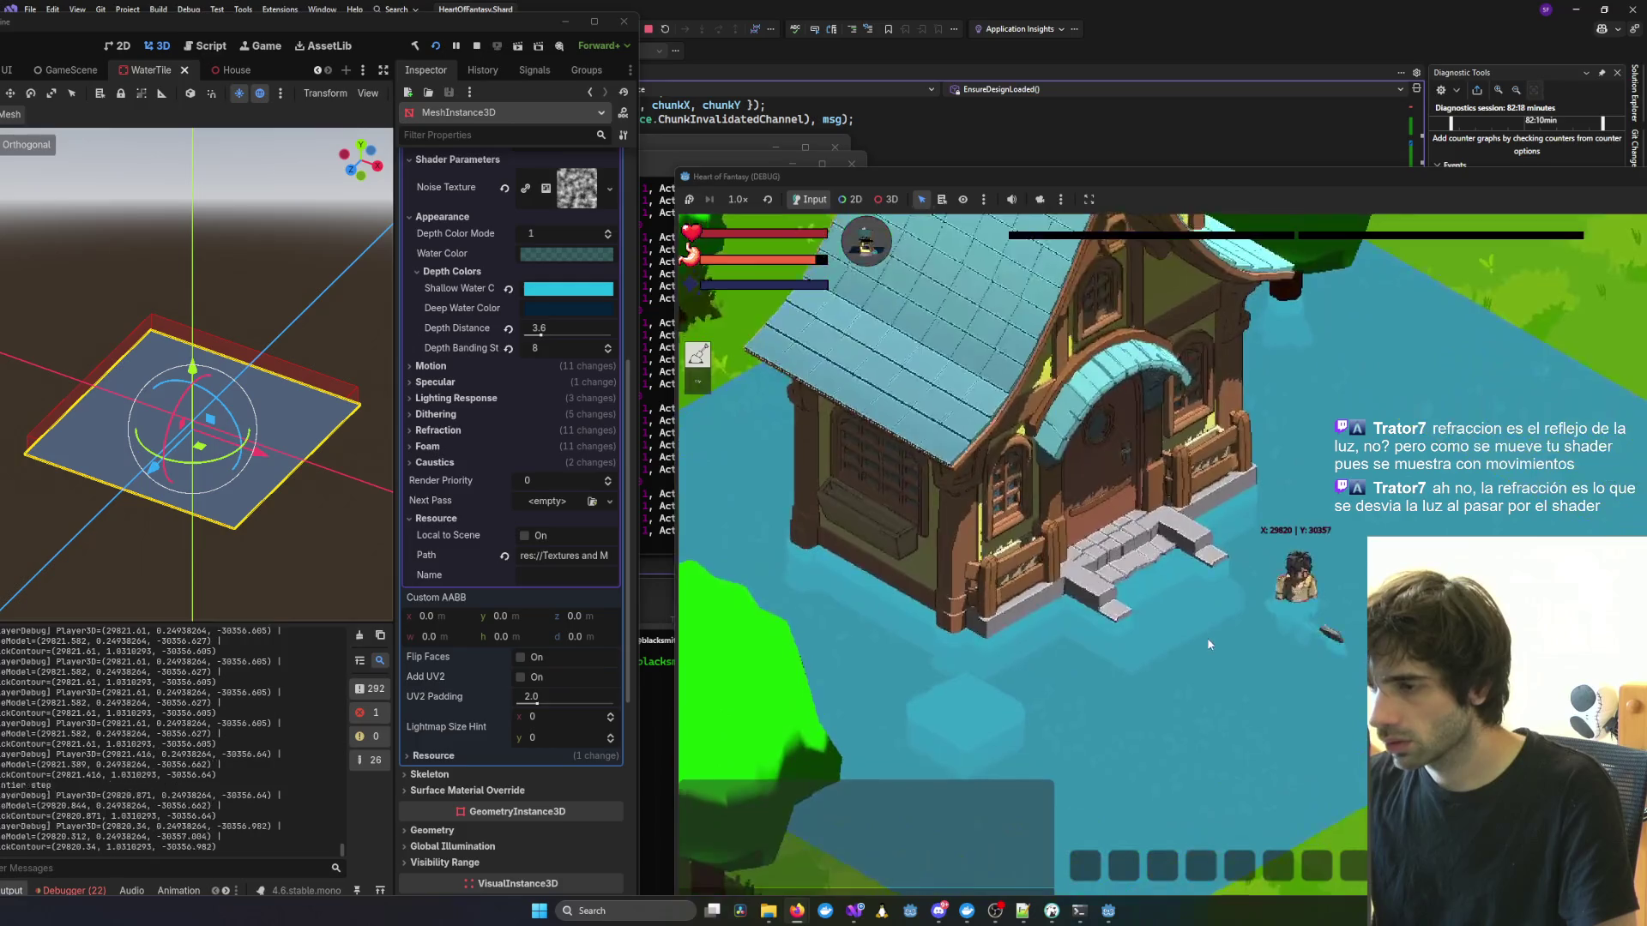
mouse_move(1207, 637)
mouse_down()
mouse_move(1177, 610)
mouse_move(1268, 591)
mouse_up()
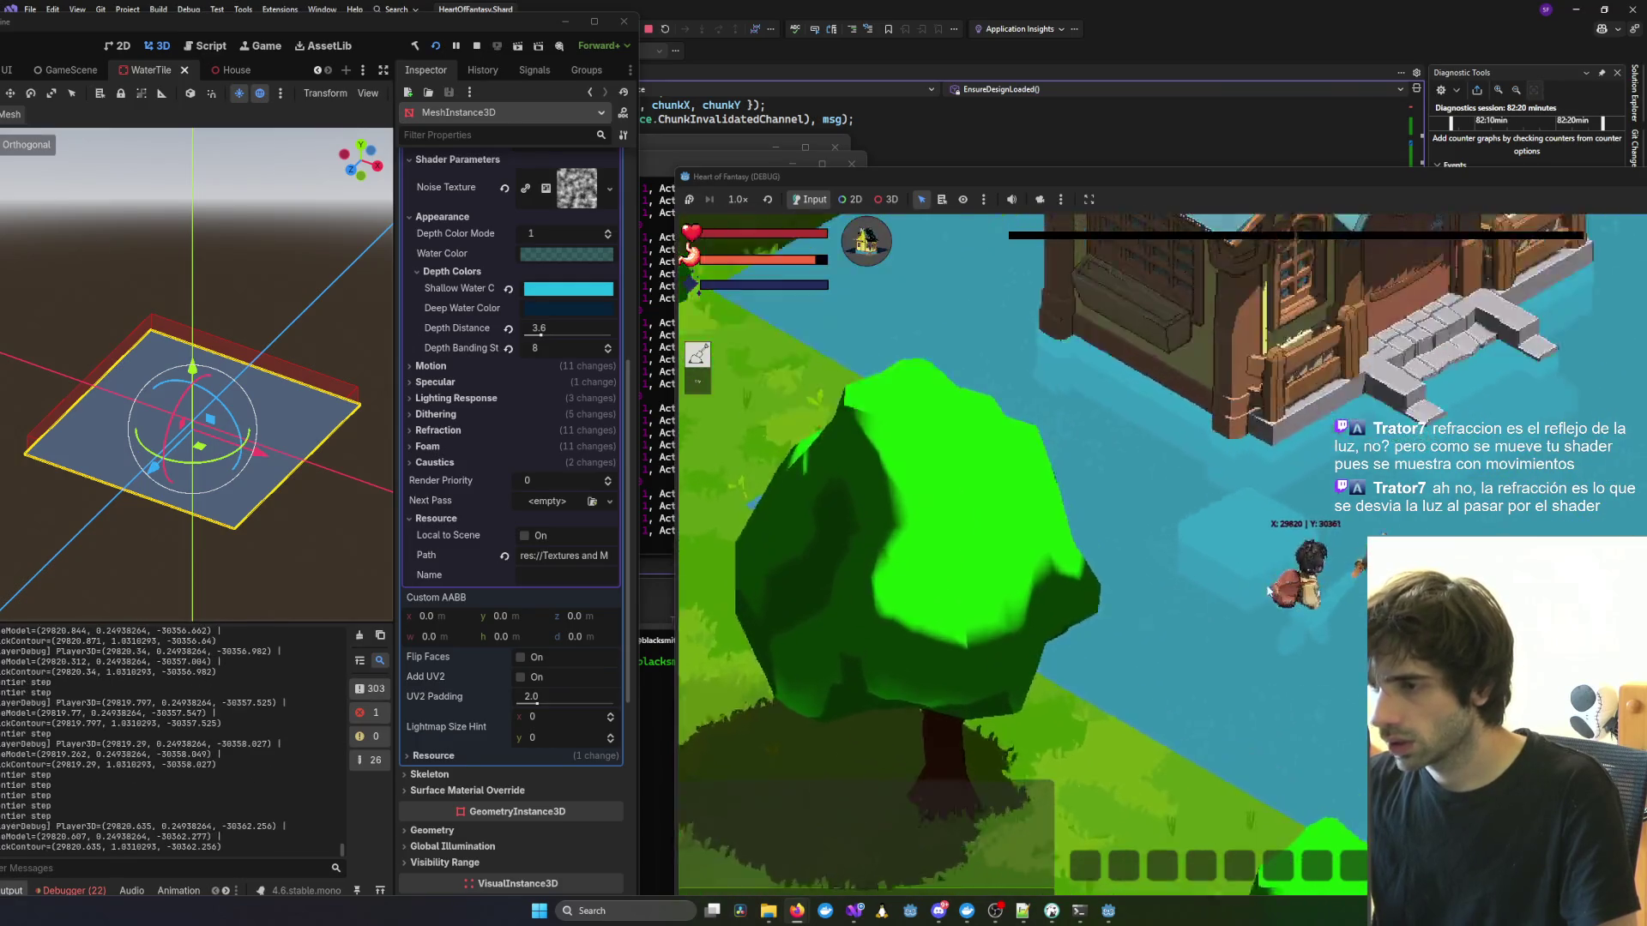
scroll(1078, 501, up, 5)
scroll(970, 493, down, 4)
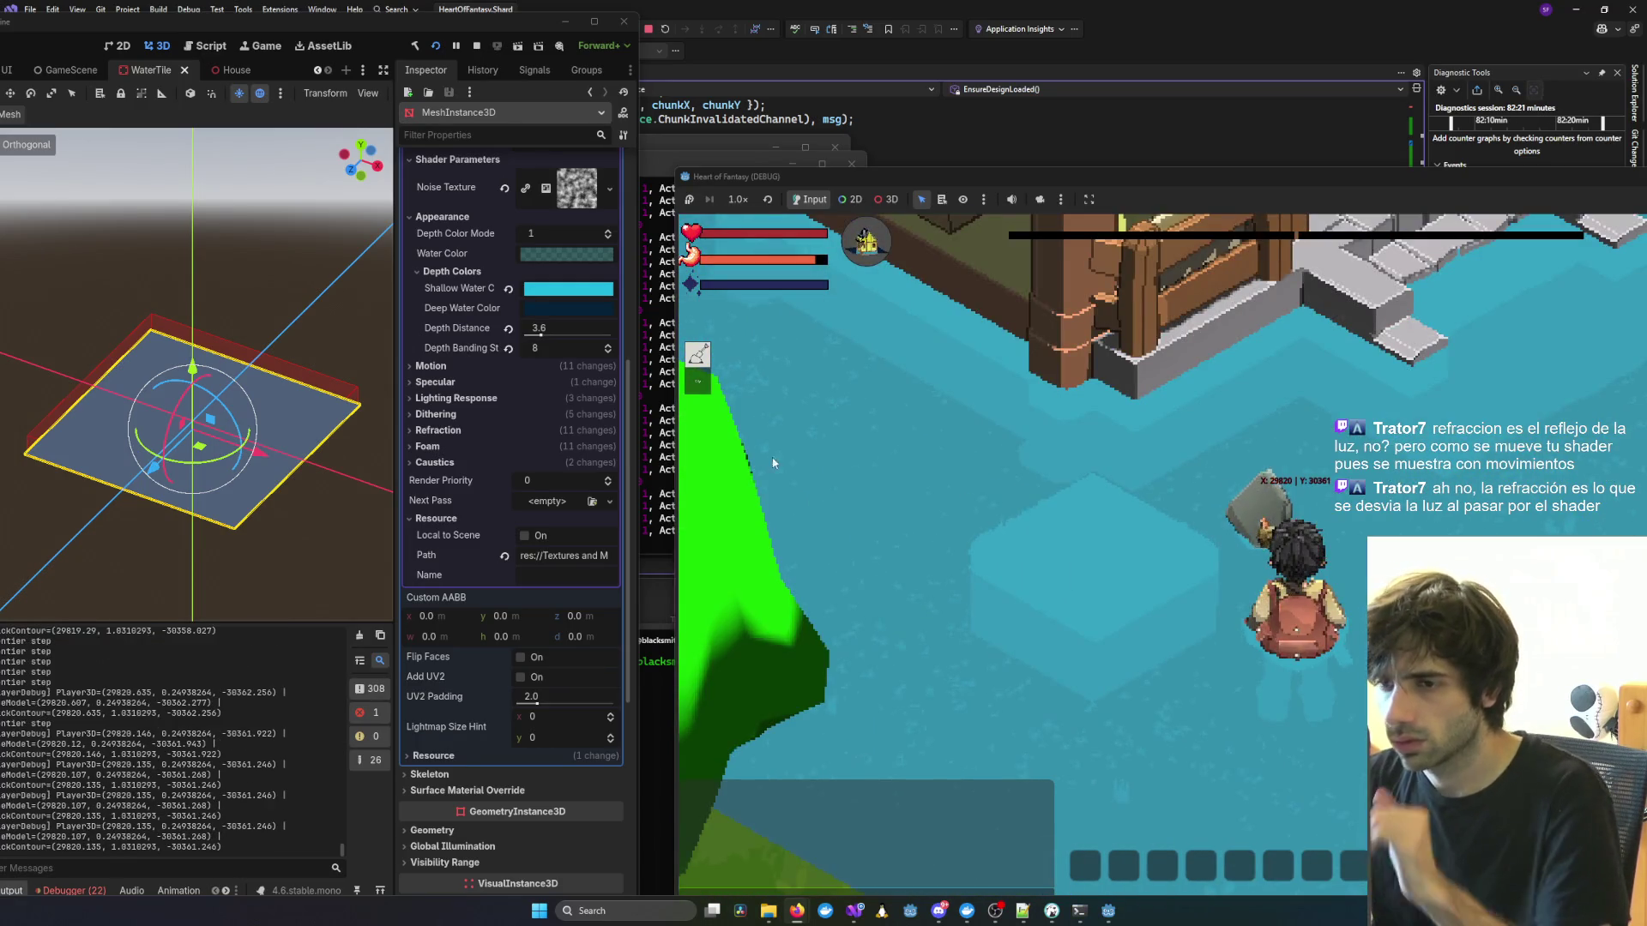
Raise Refraction Strength from 0.065 to its 0.5 maximum and walk toward the house.
click(435, 430)
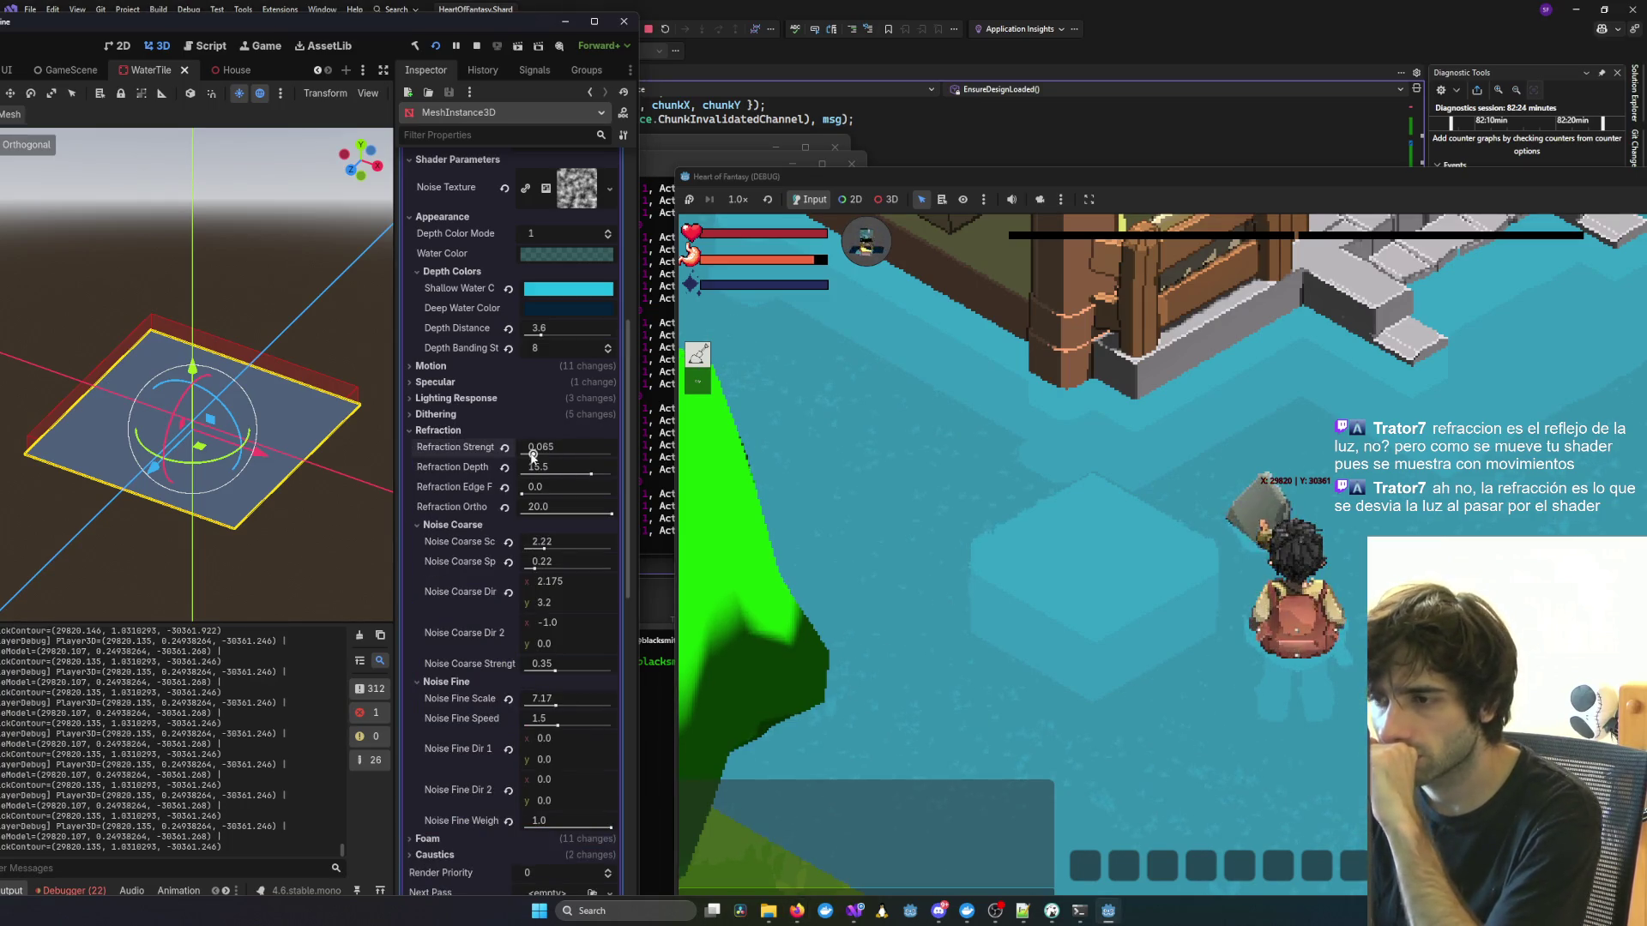
drag(533, 455, 645, 462)
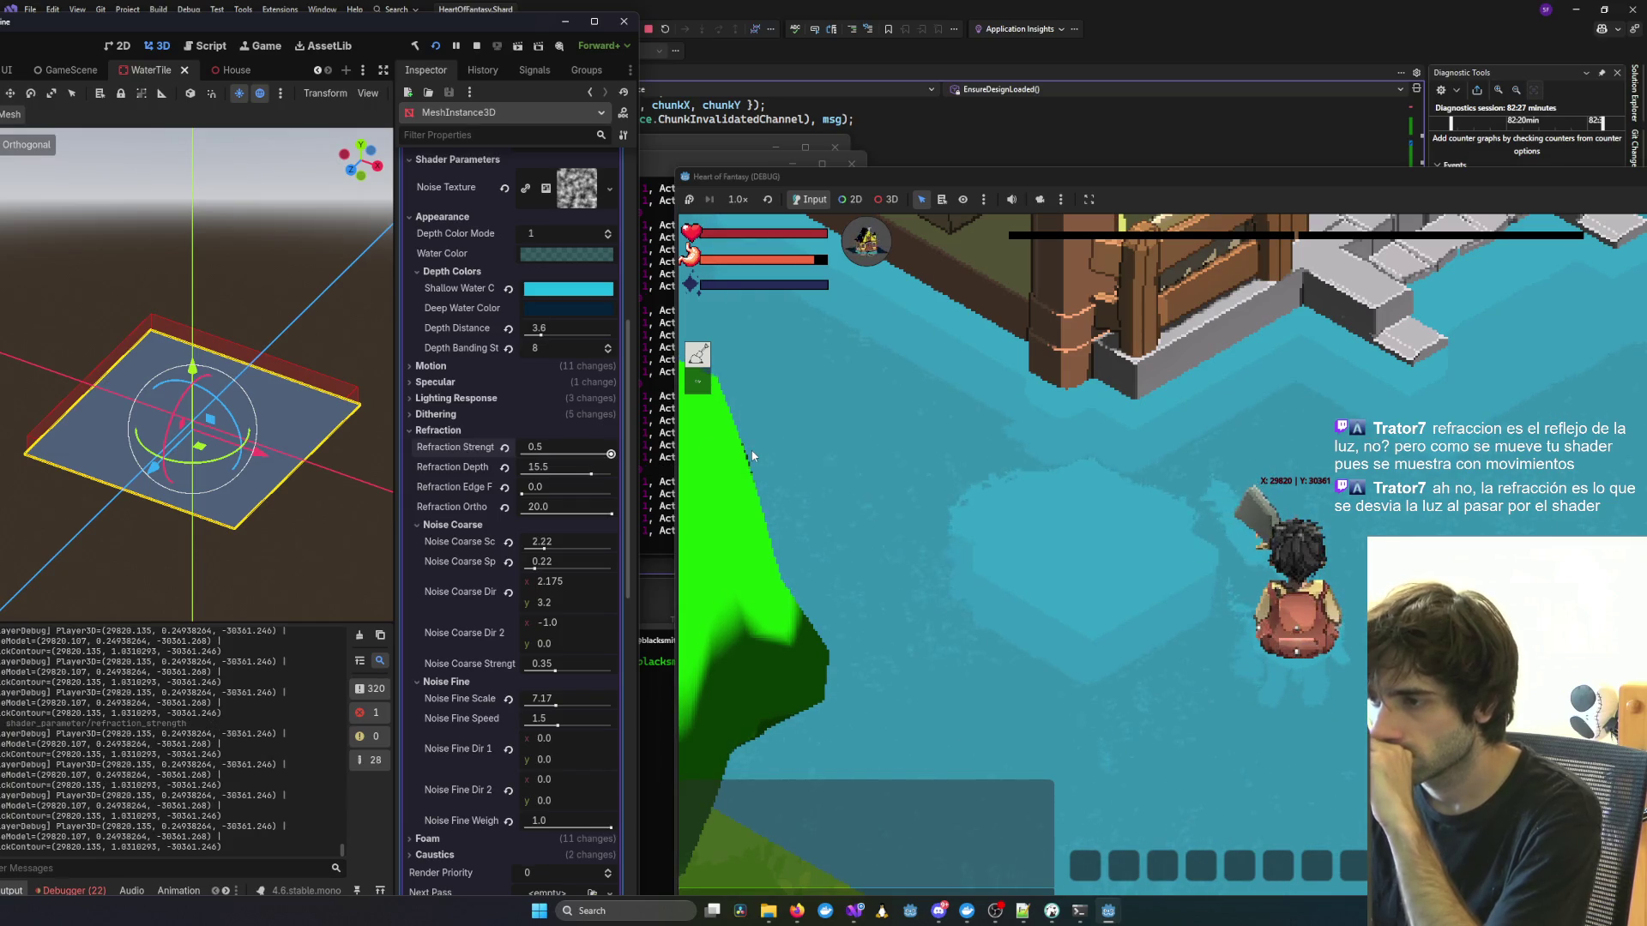
click(1218, 503)
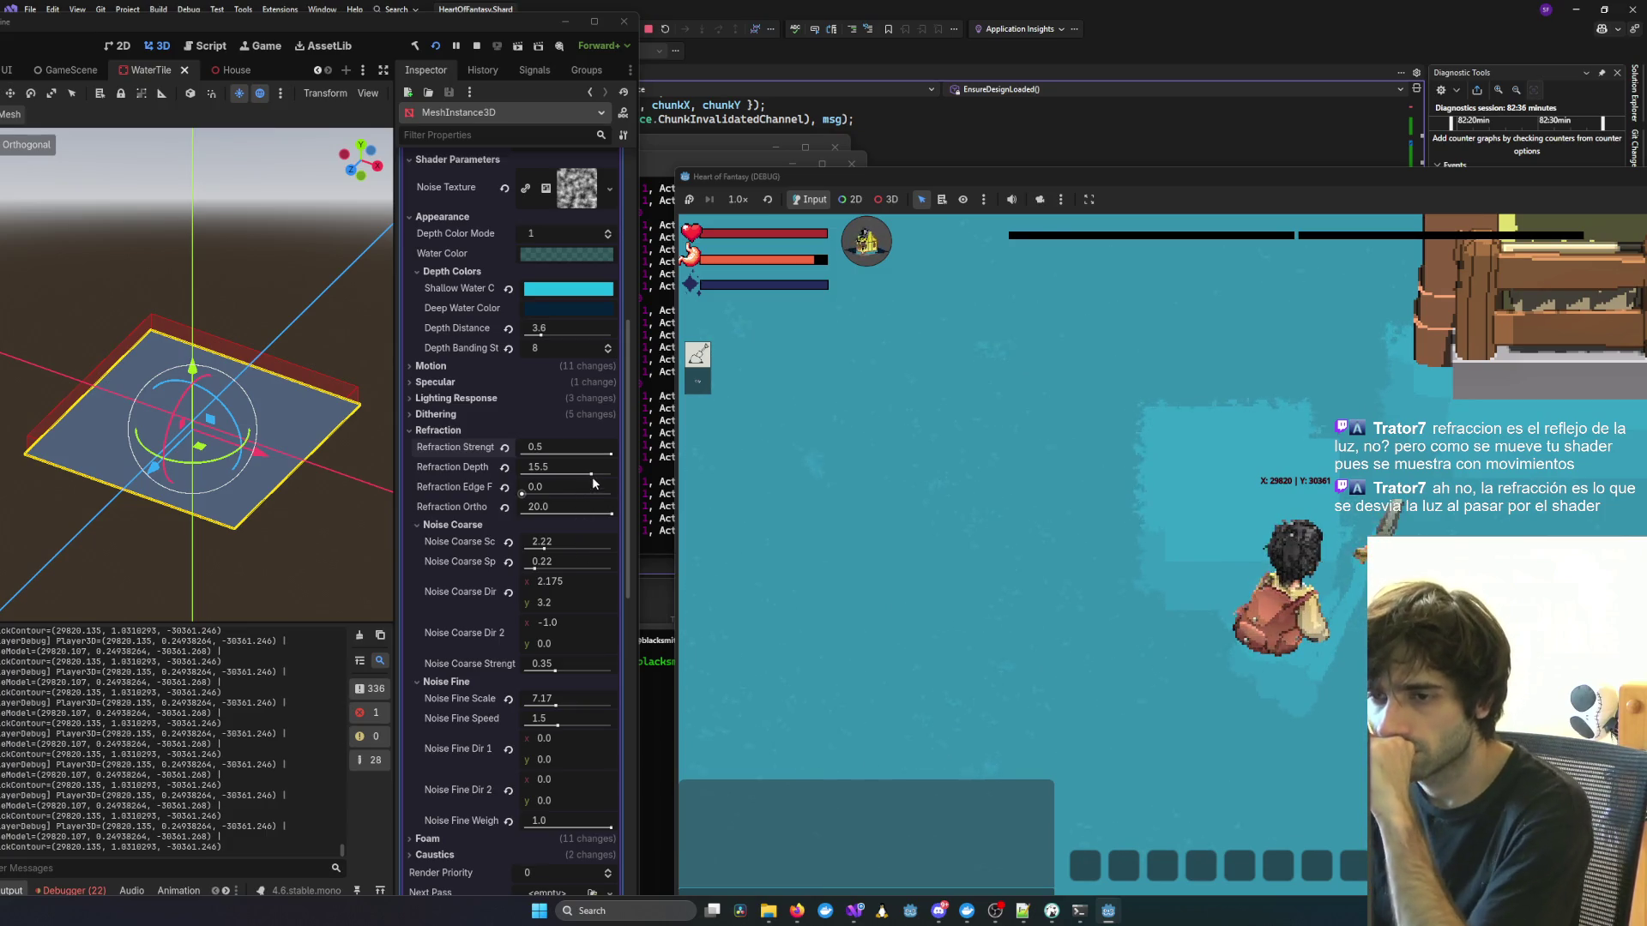
Set Refraction Depth to about 19.3 and raise Refraction Edge Fade from 0.0 to 5.0.
drag(591, 474, 584, 474)
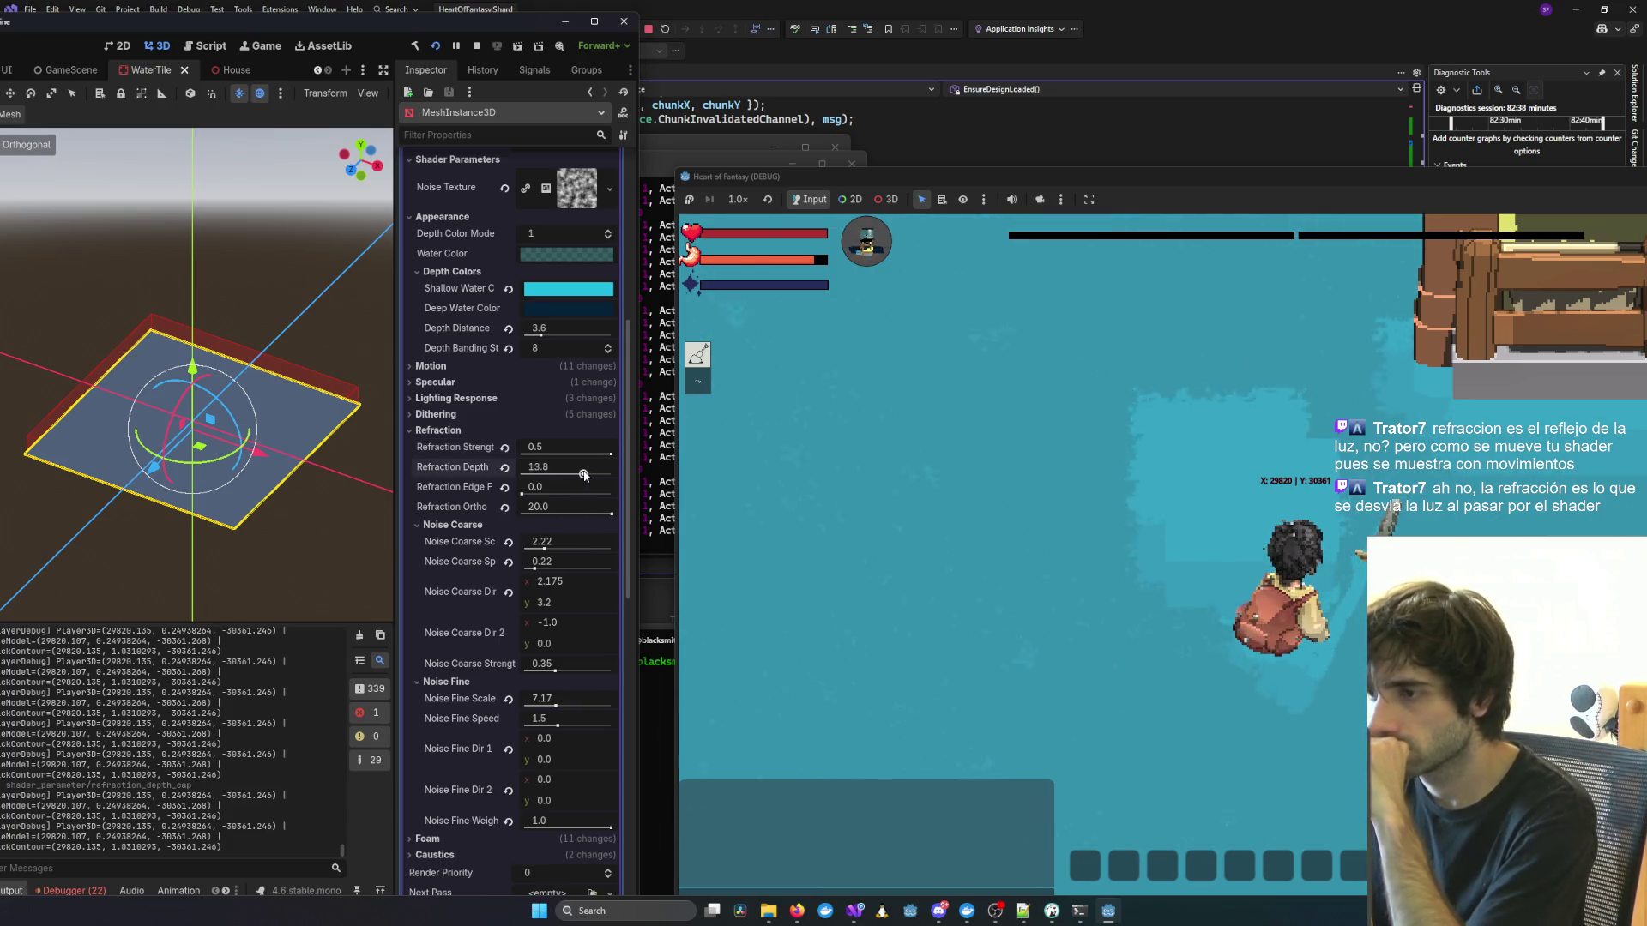
mouse_move(583, 475)
mouse_down()
mouse_move(521, 481)
mouse_move(665, 489)
mouse_up()
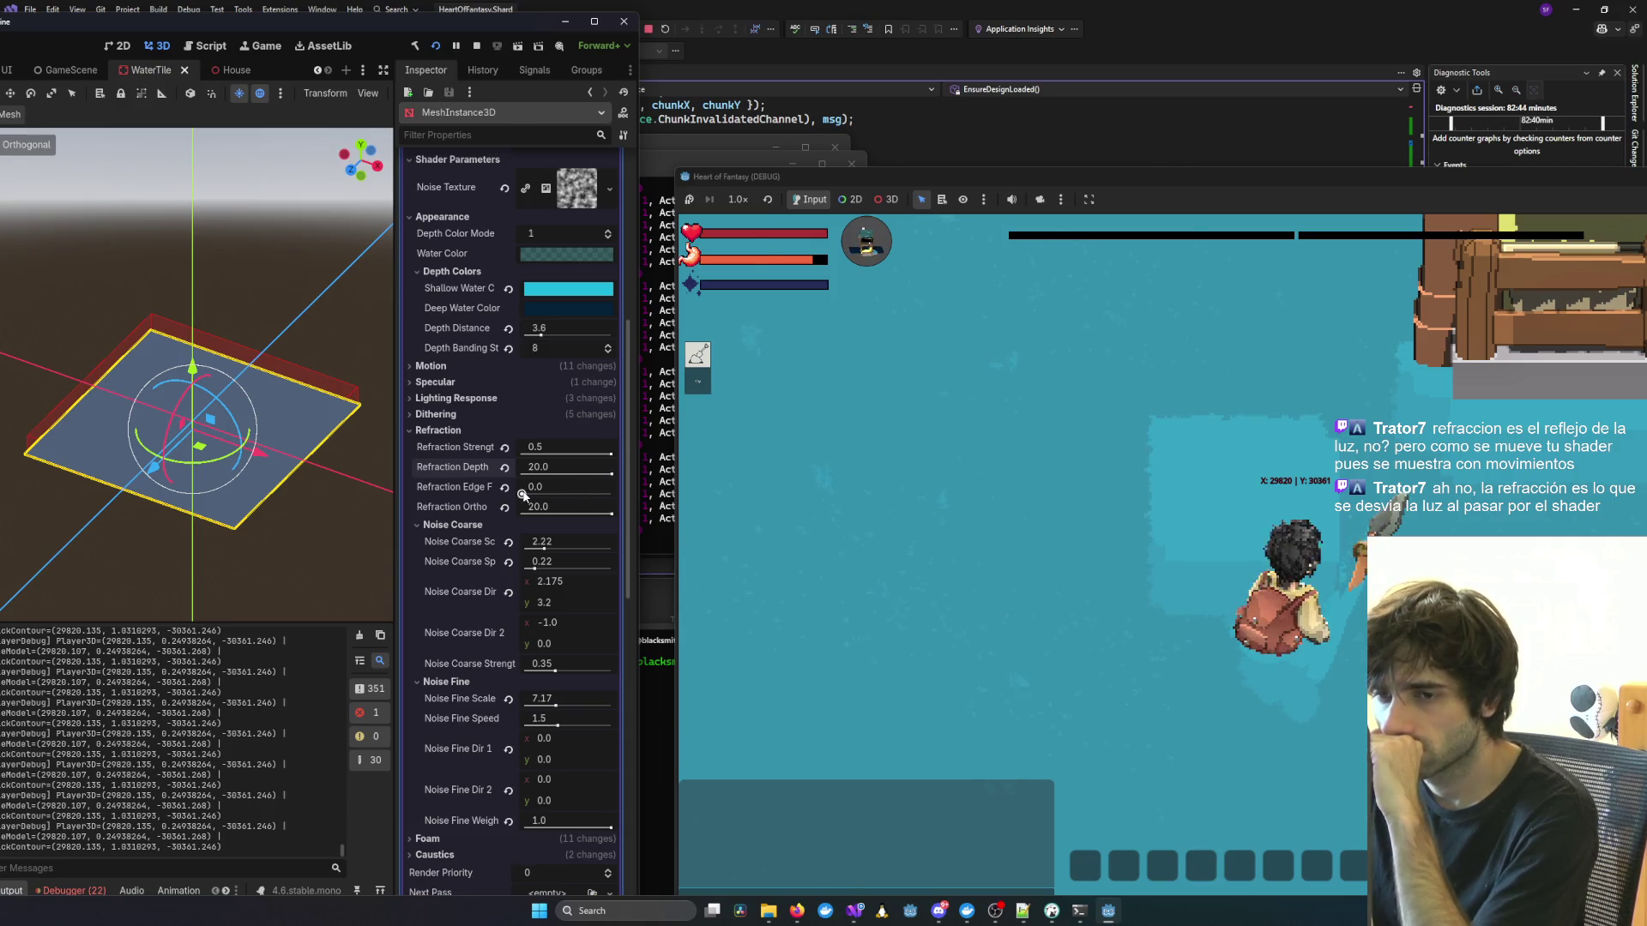
mouse_move(523, 495)
mouse_down()
mouse_move(617, 498)
mouse_move(507, 479)
mouse_move(609, 474)
mouse_up()
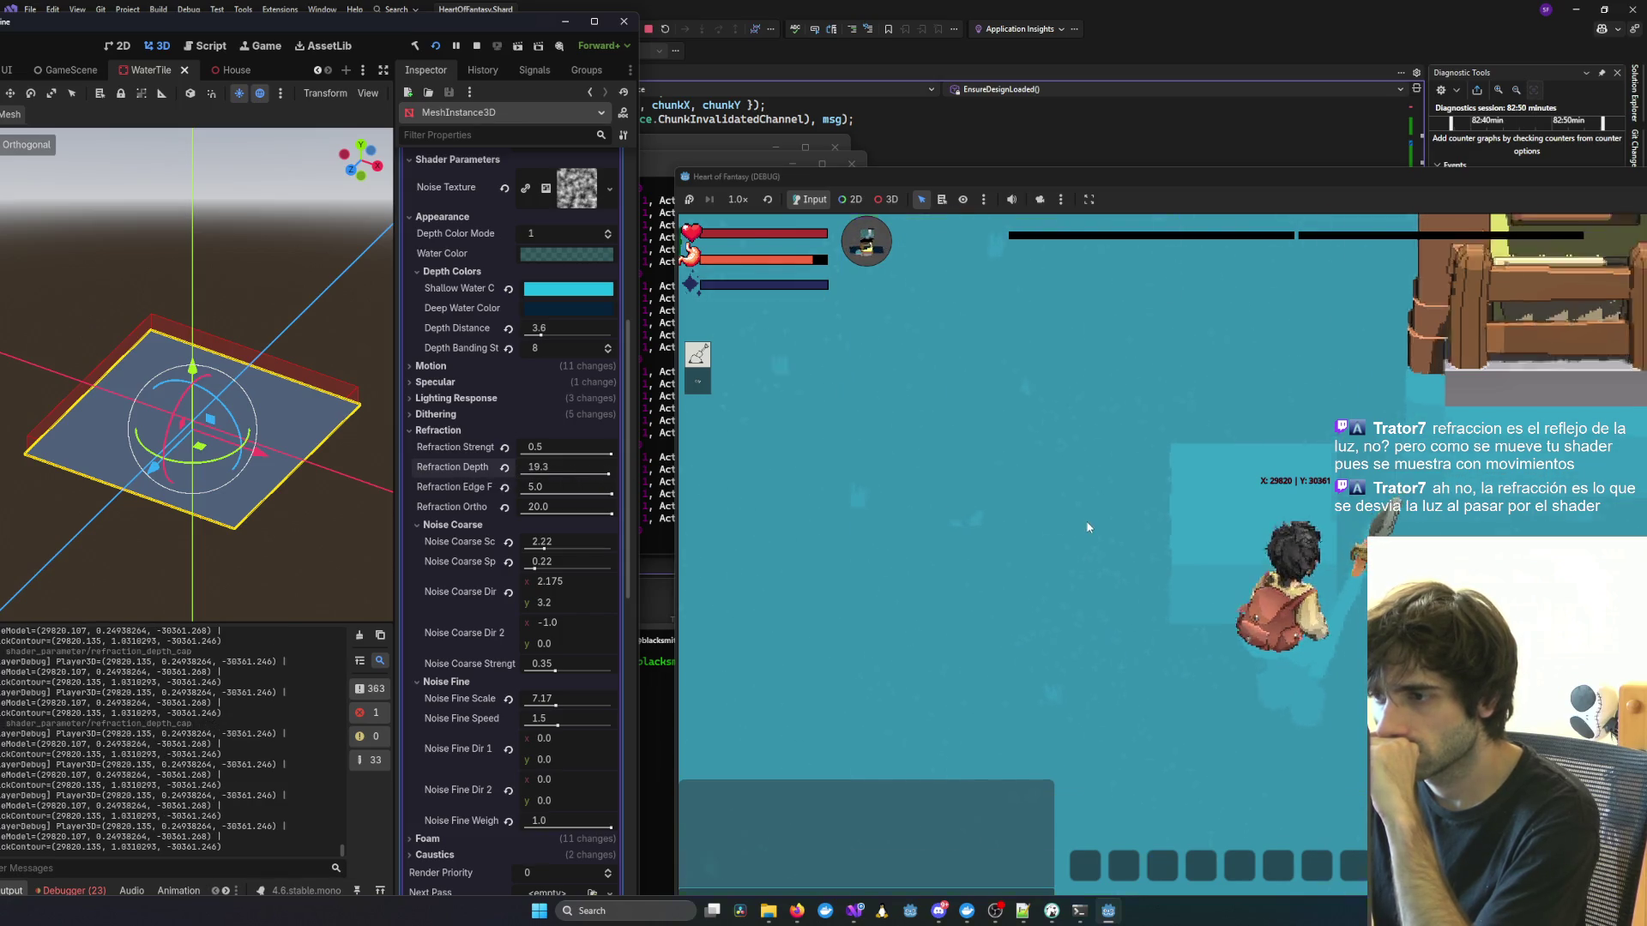
scroll(1088, 527, down, 5)
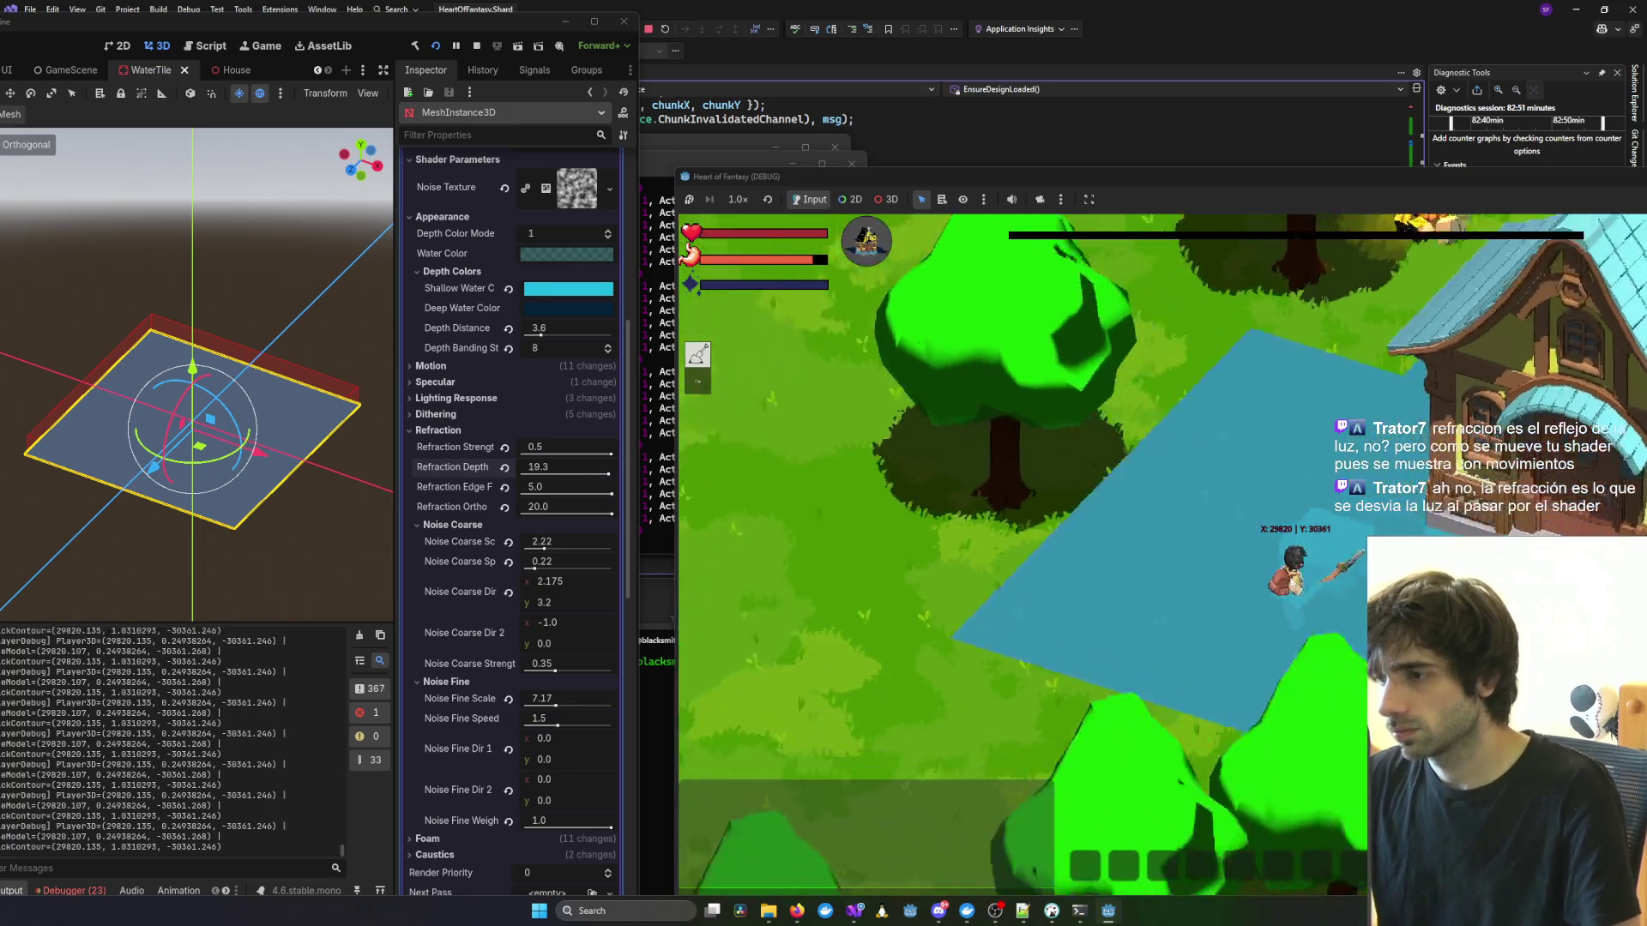
key(w)
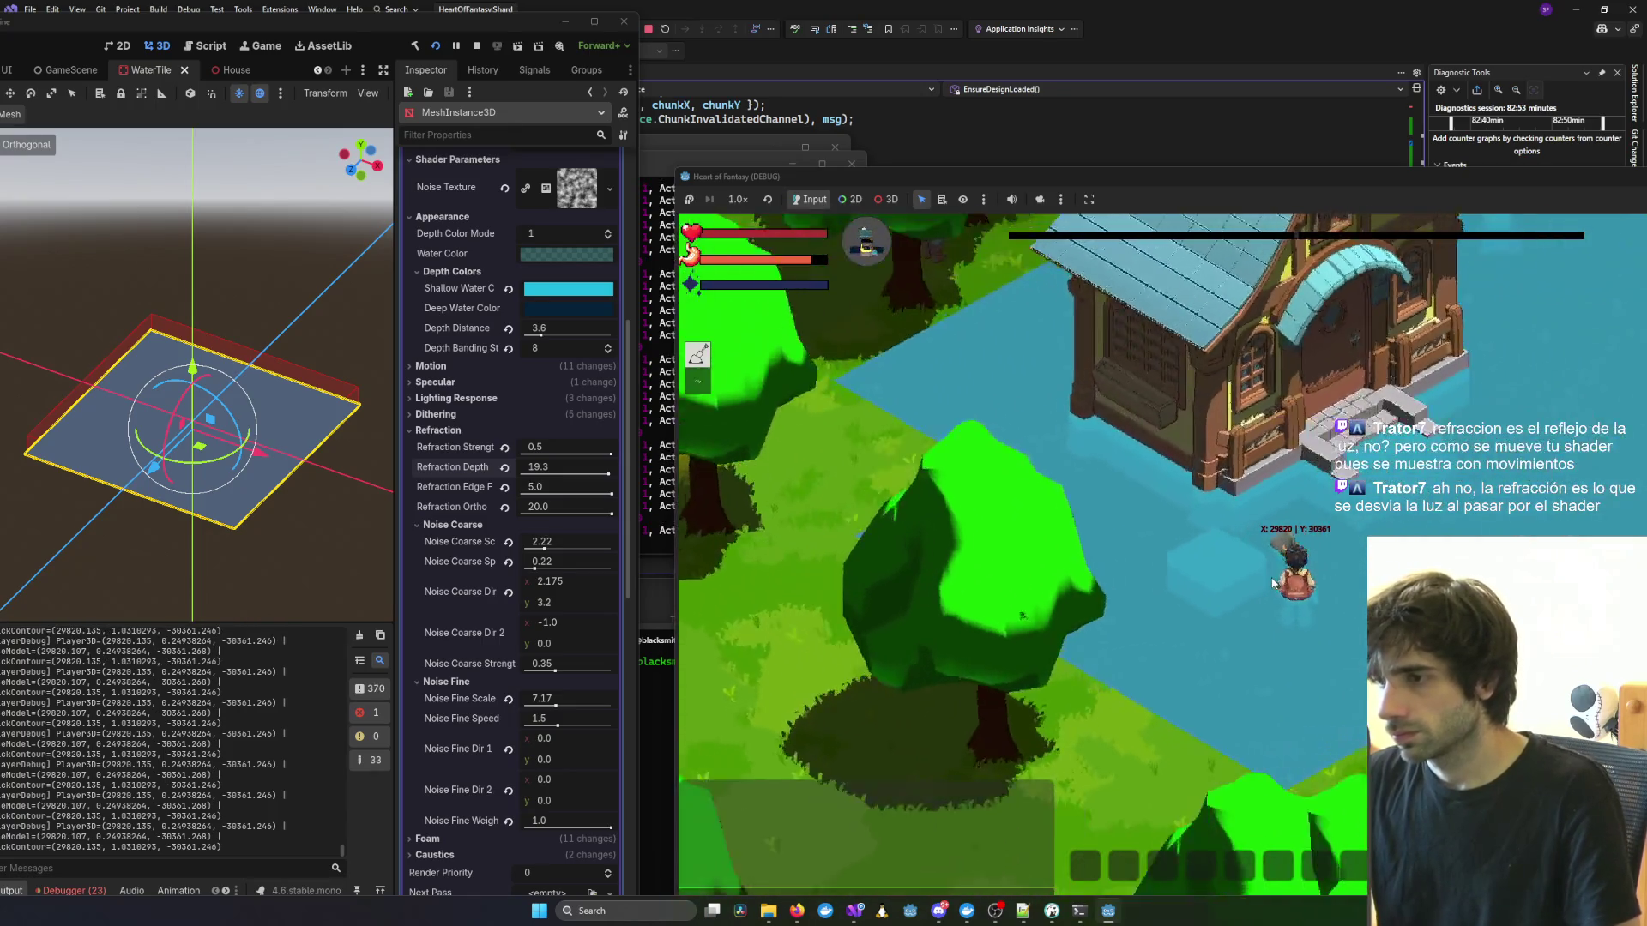
scroll(1273, 584, up, 5)
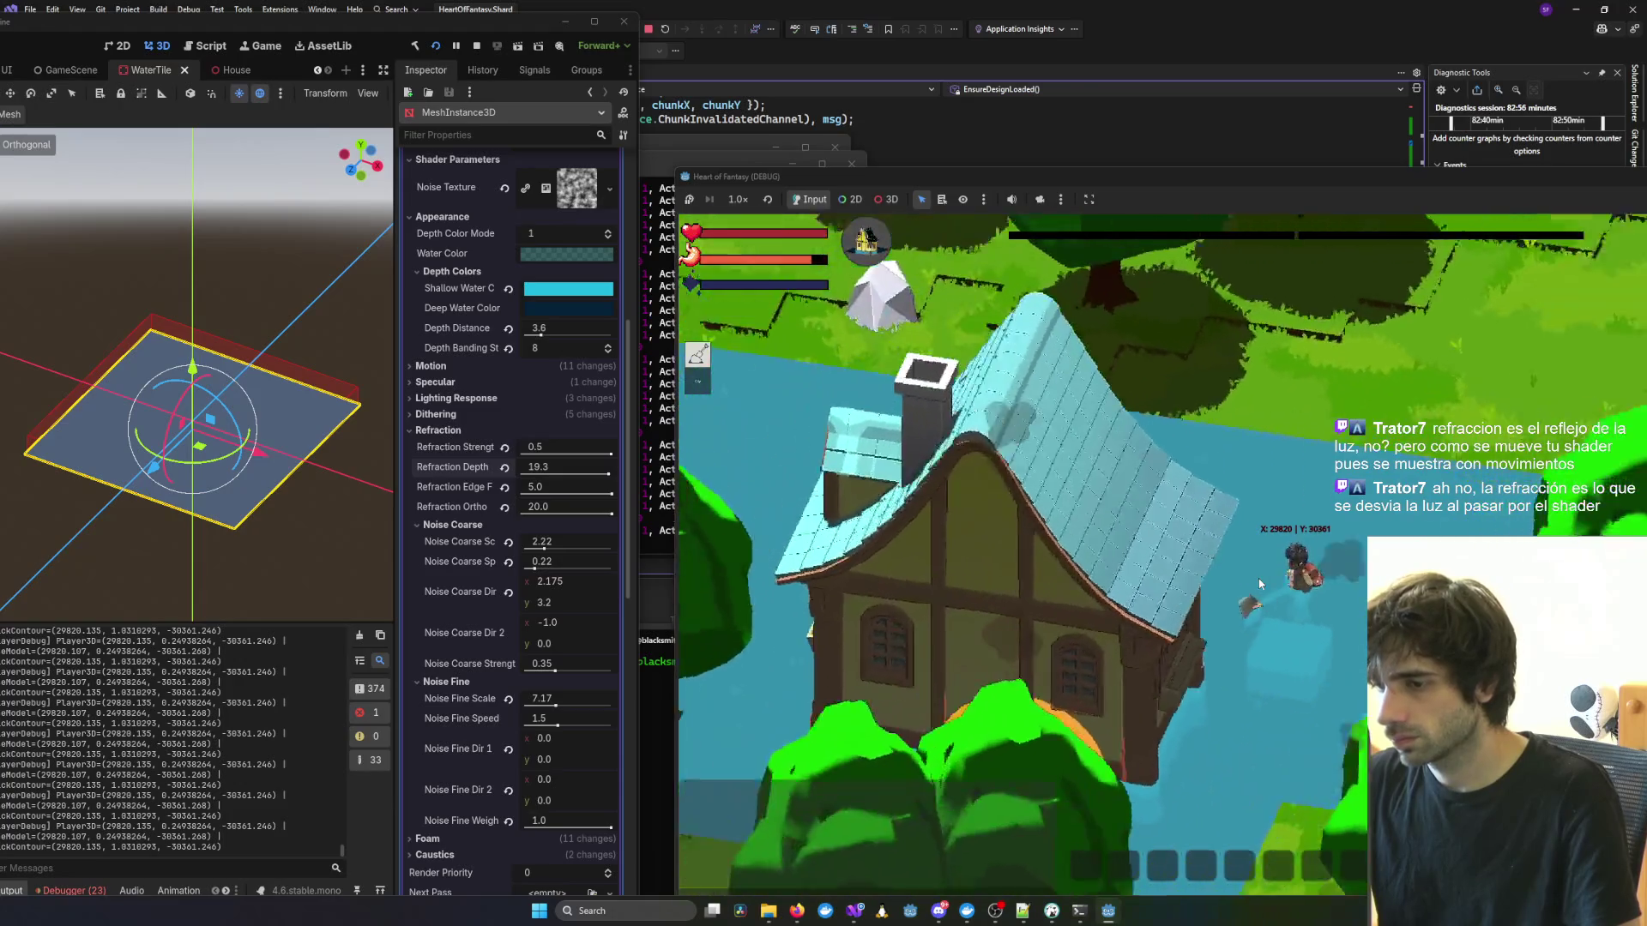
scroll(1260, 584, down, 5)
scroll(995, 696, up, 2)
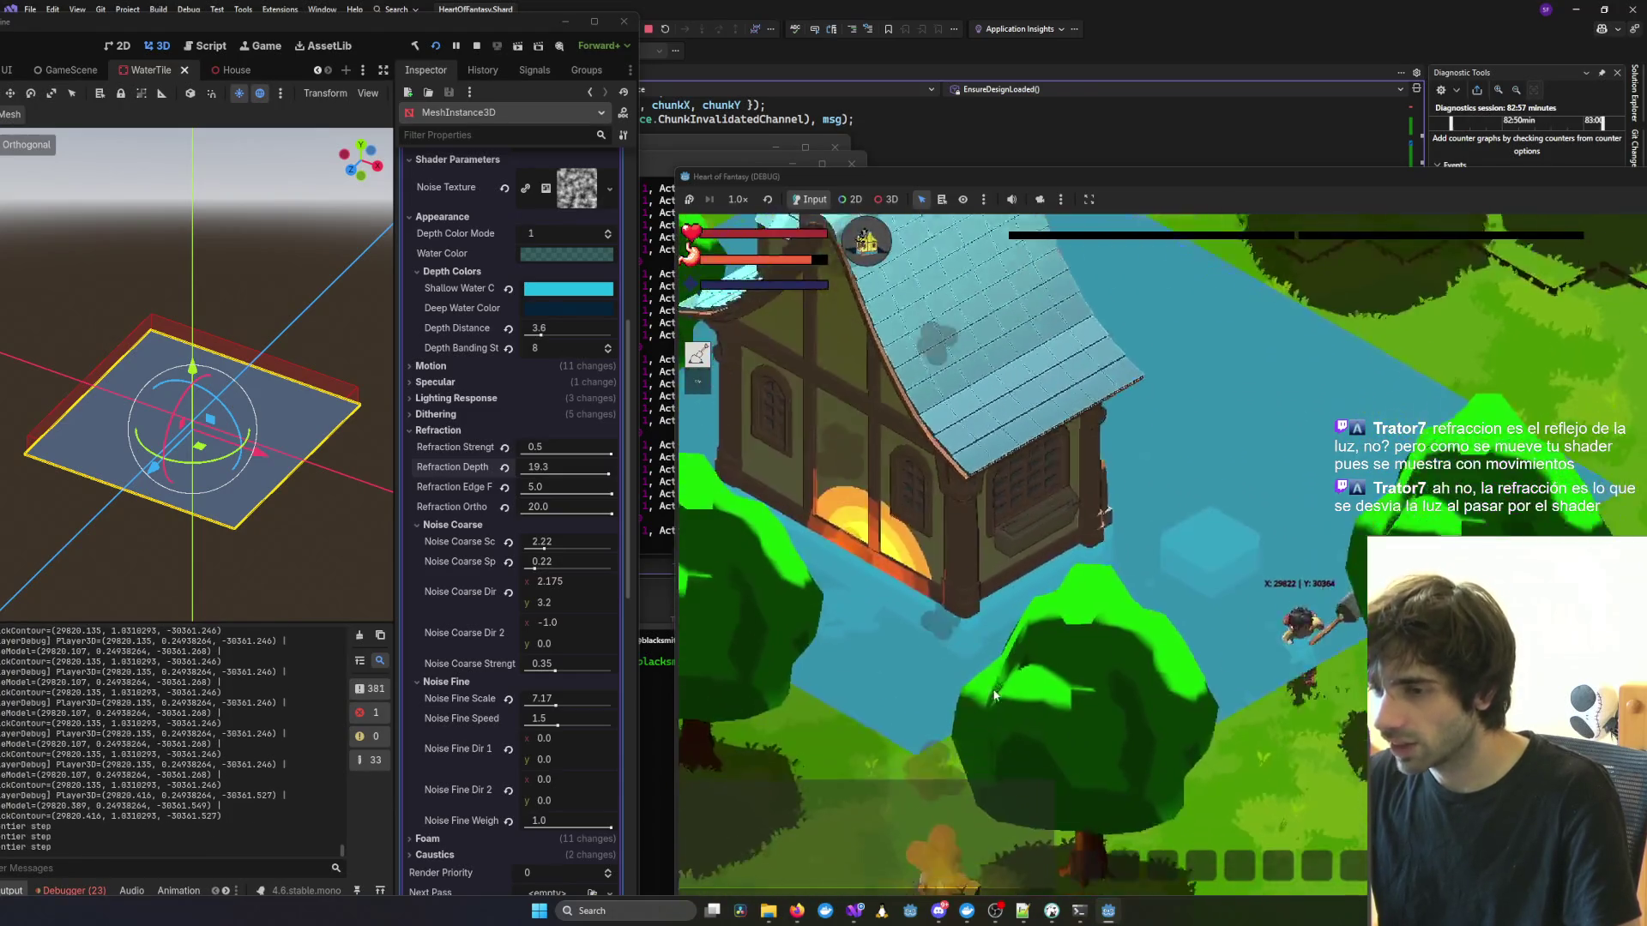
scroll(996, 696, up, 5)
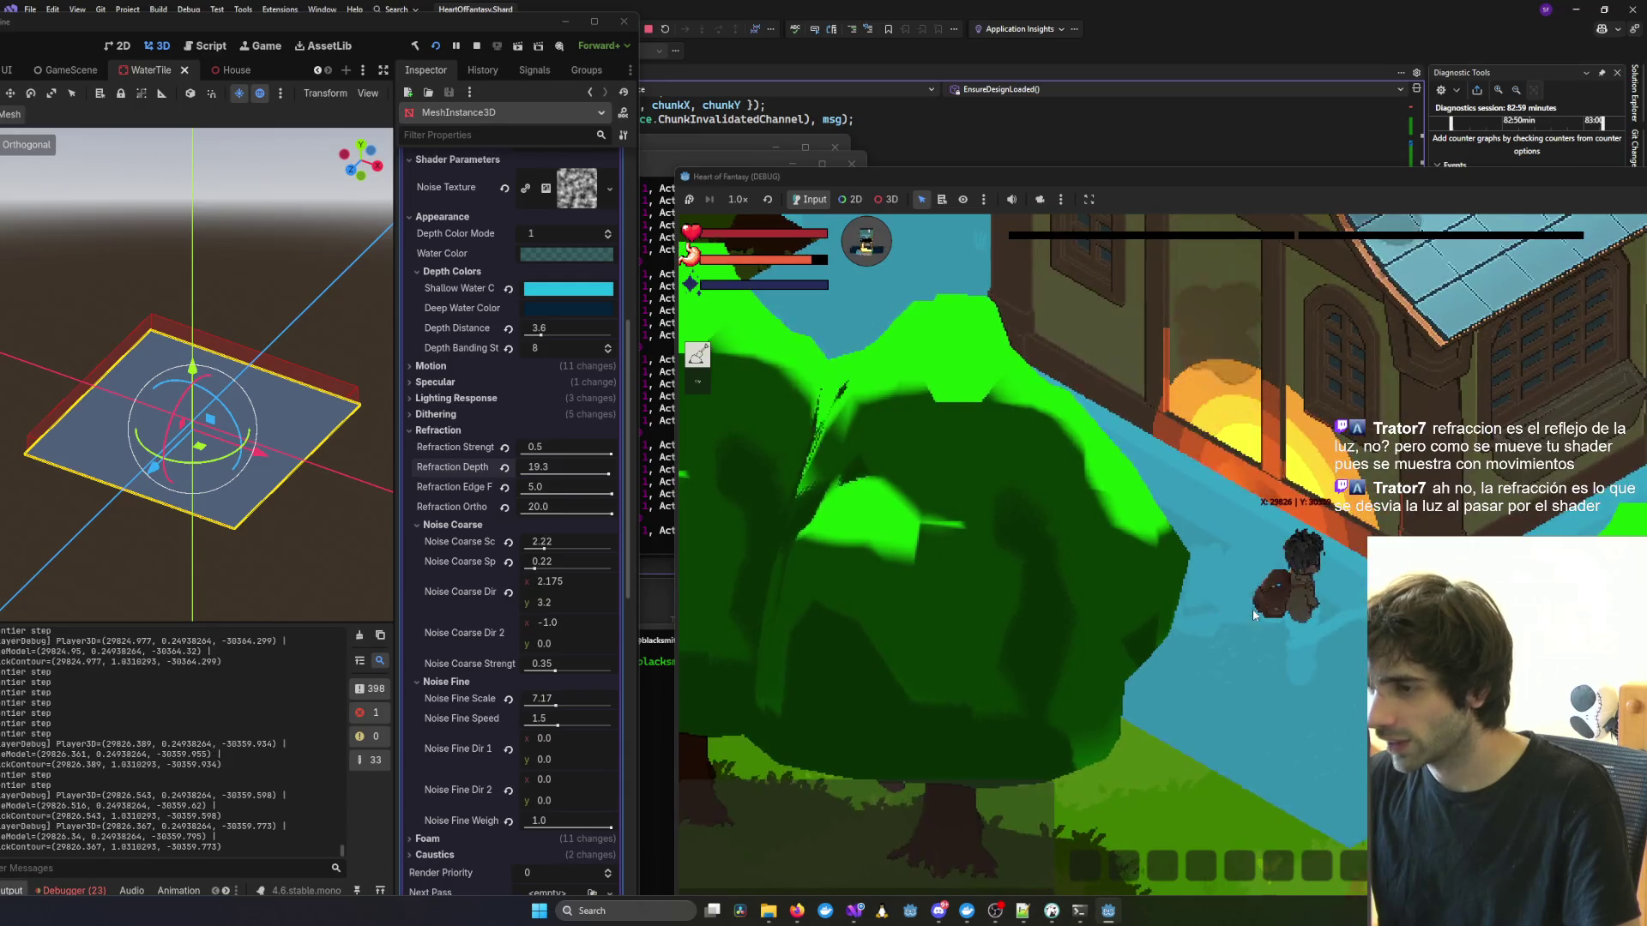
scroll(1244, 652, up, 4)
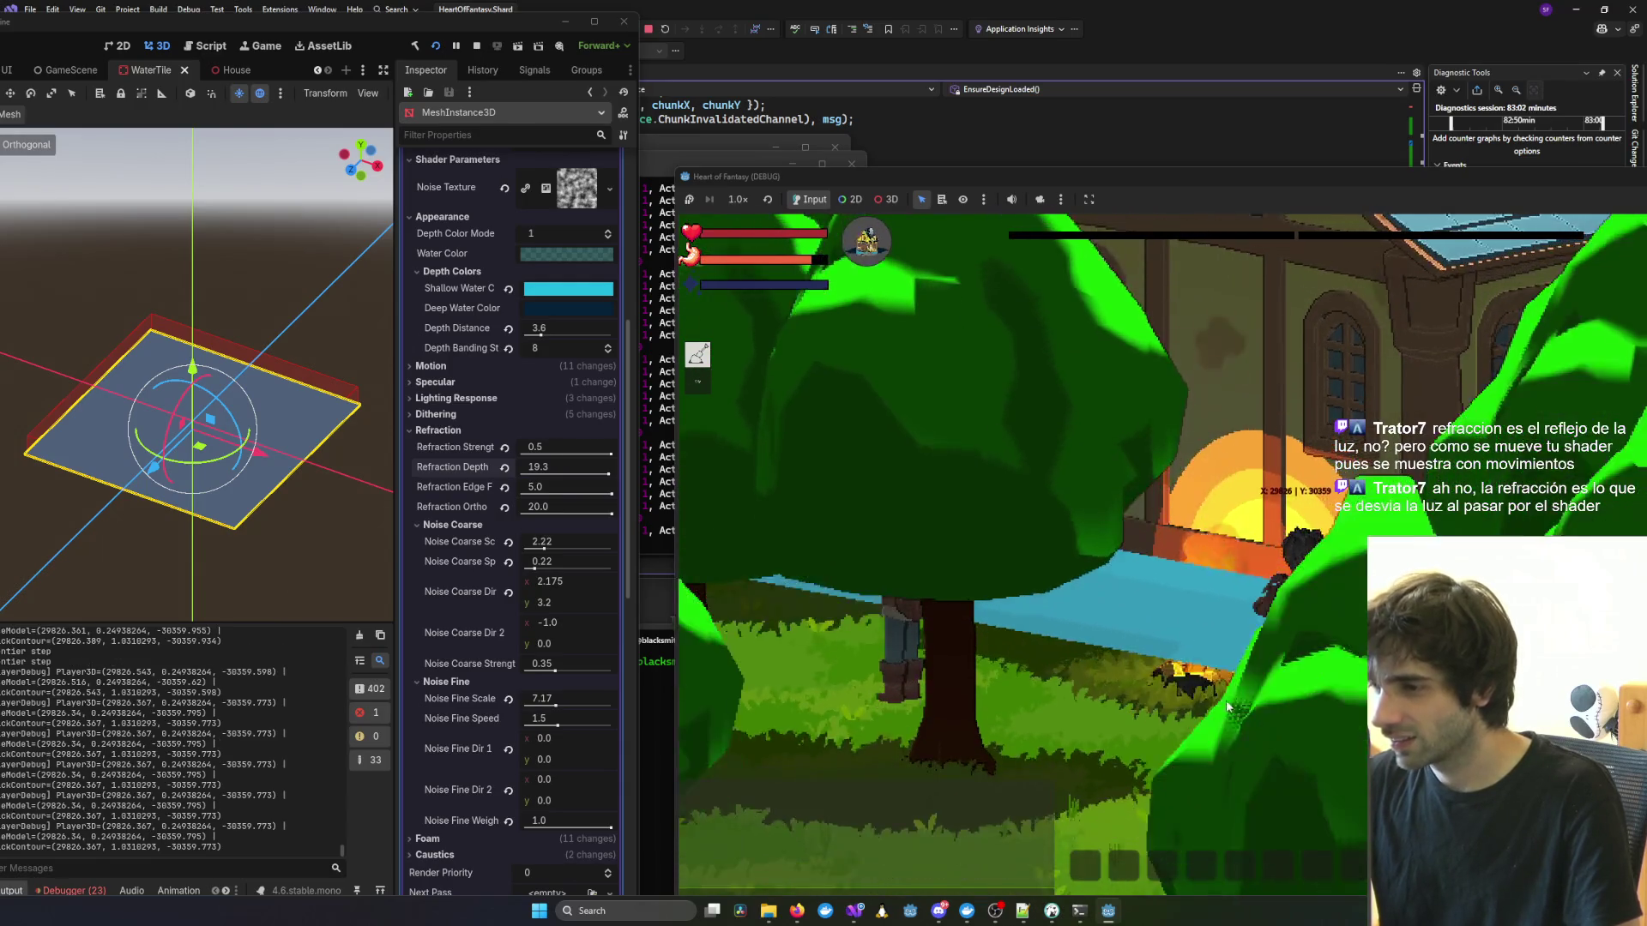
scroll(1253, 684, up, 3)
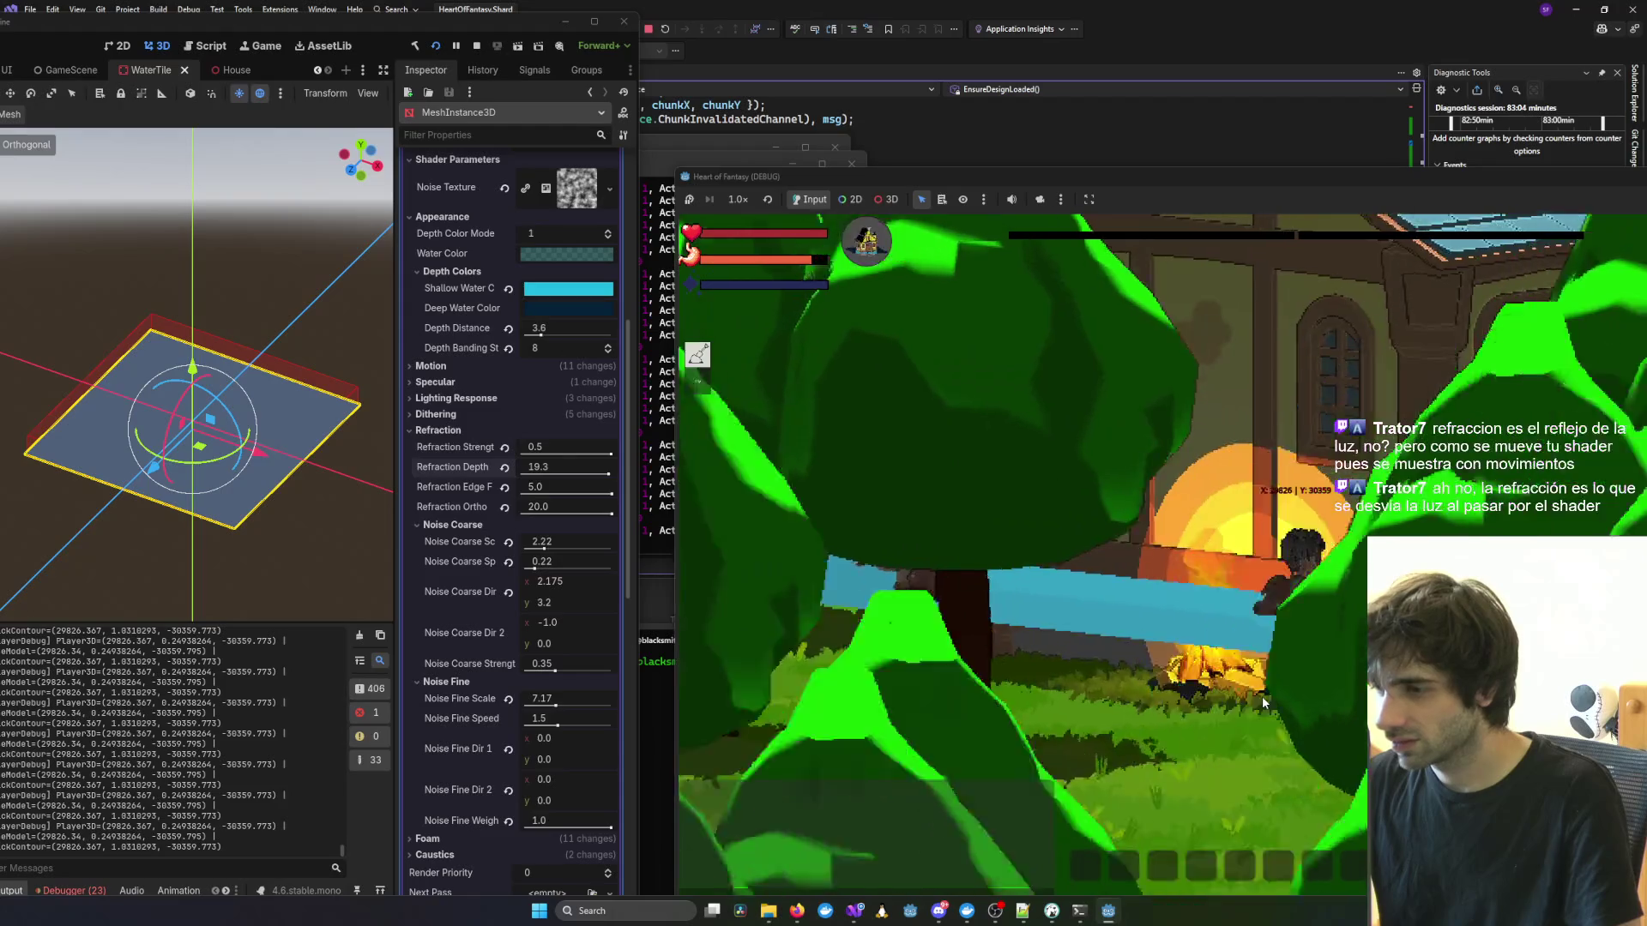
scroll(1201, 699, up, 3)
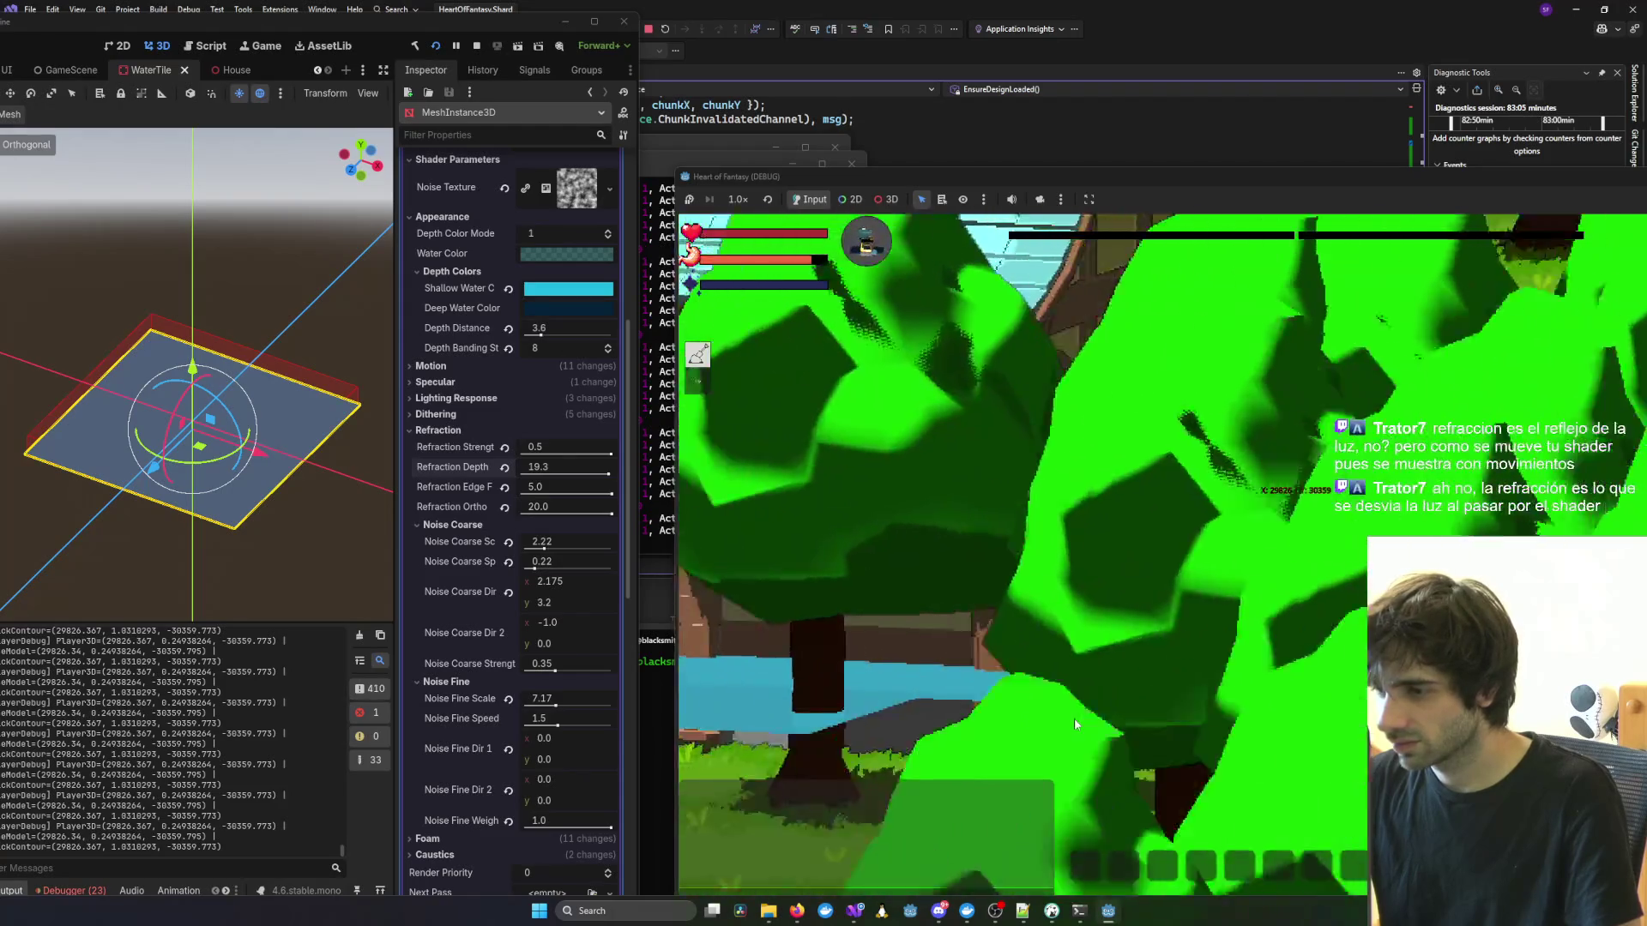
scroll(1237, 712, down, 3)
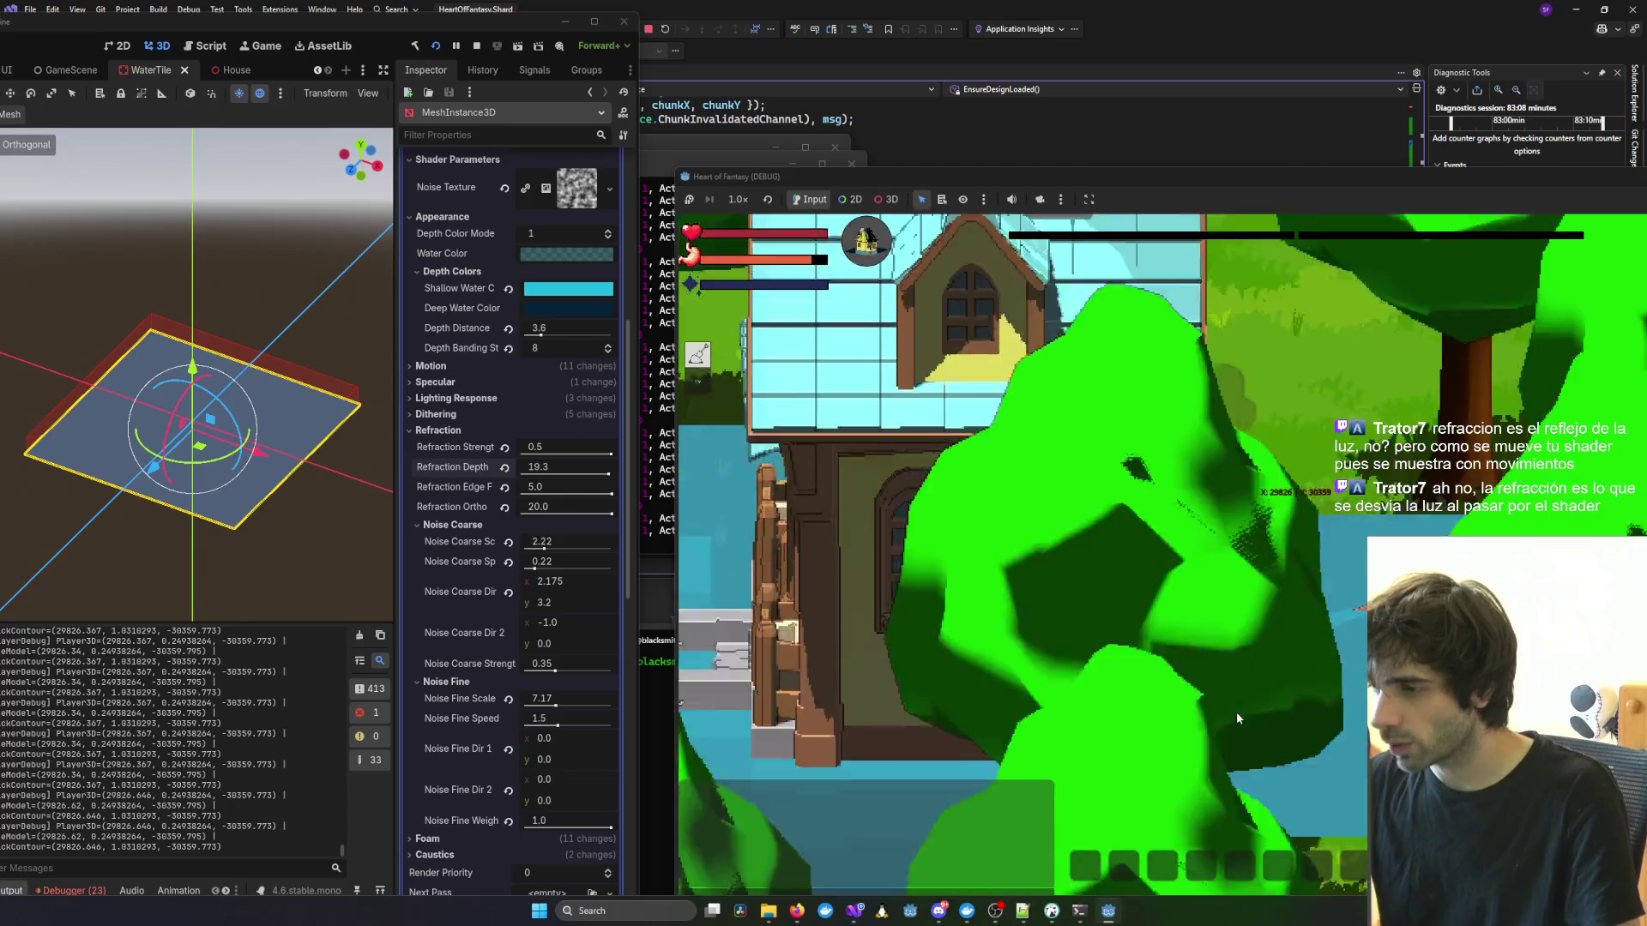
scroll(1237, 718, down, 3)
scroll(1231, 720, up, 3)
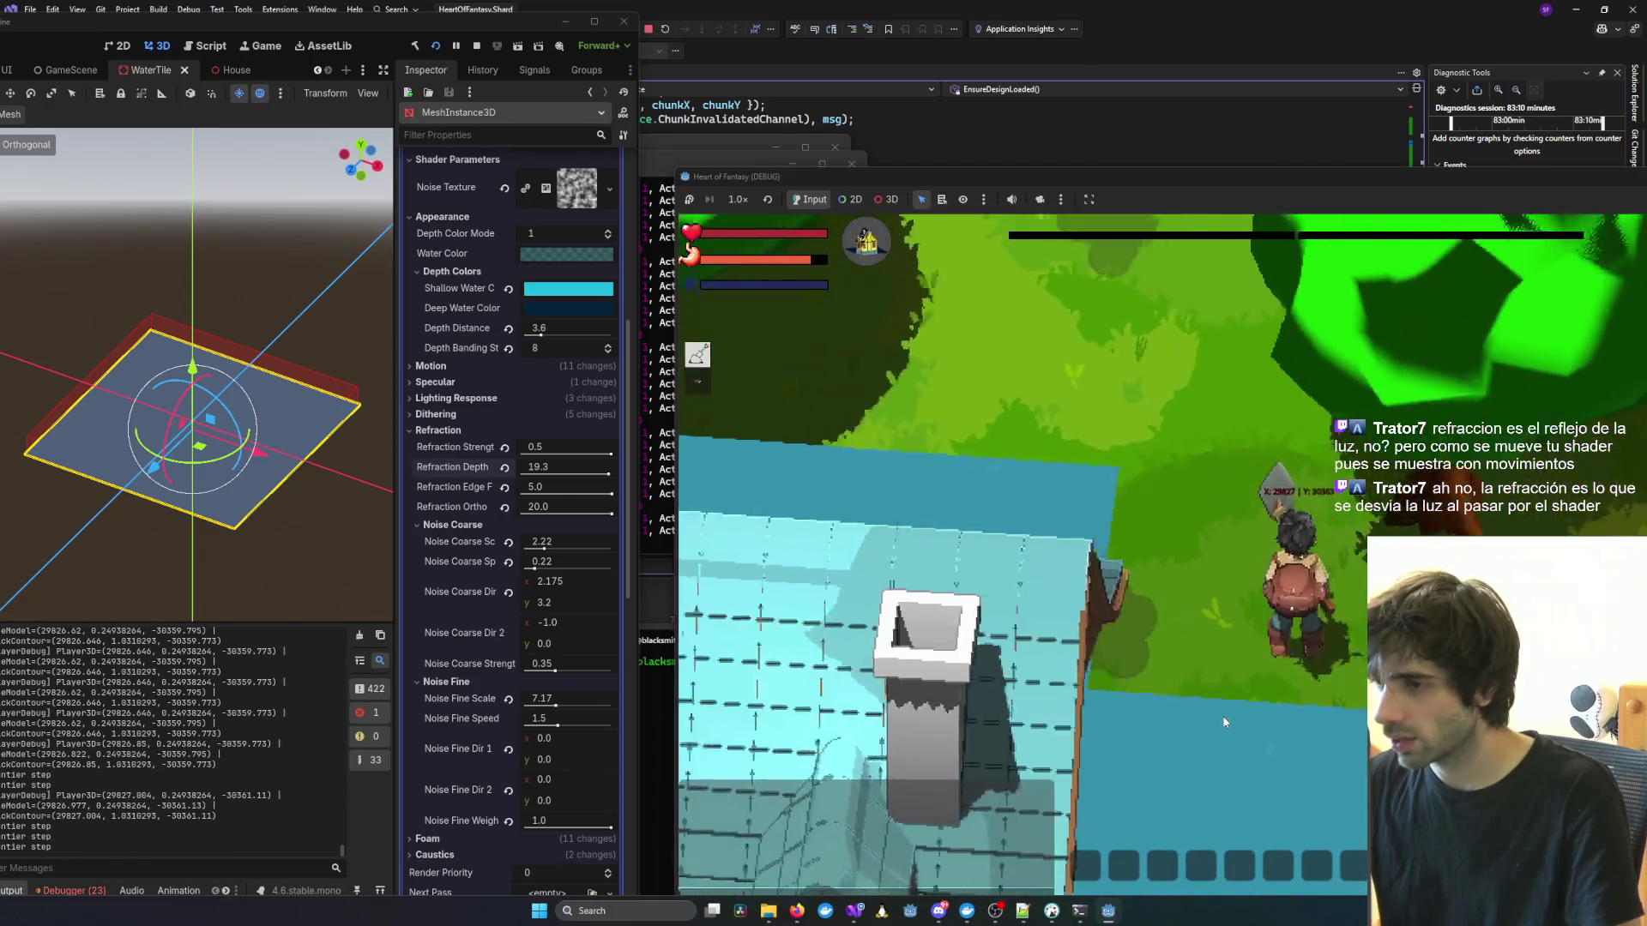
scroll(1224, 722, down, 3)
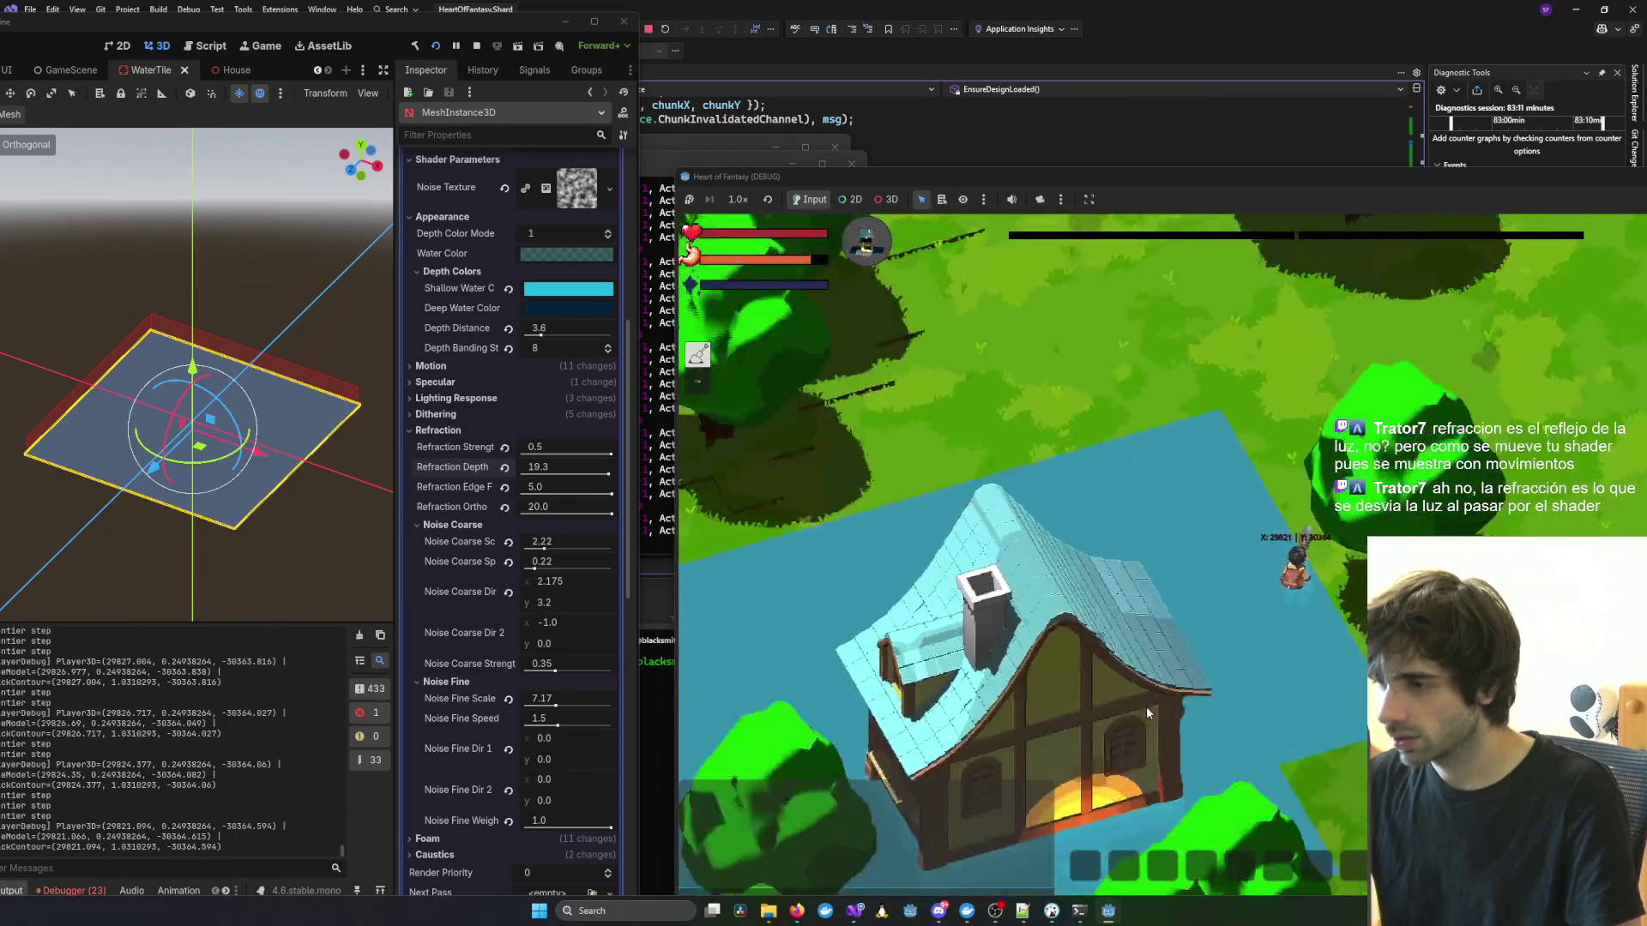
scroll(1147, 712, down, 3)
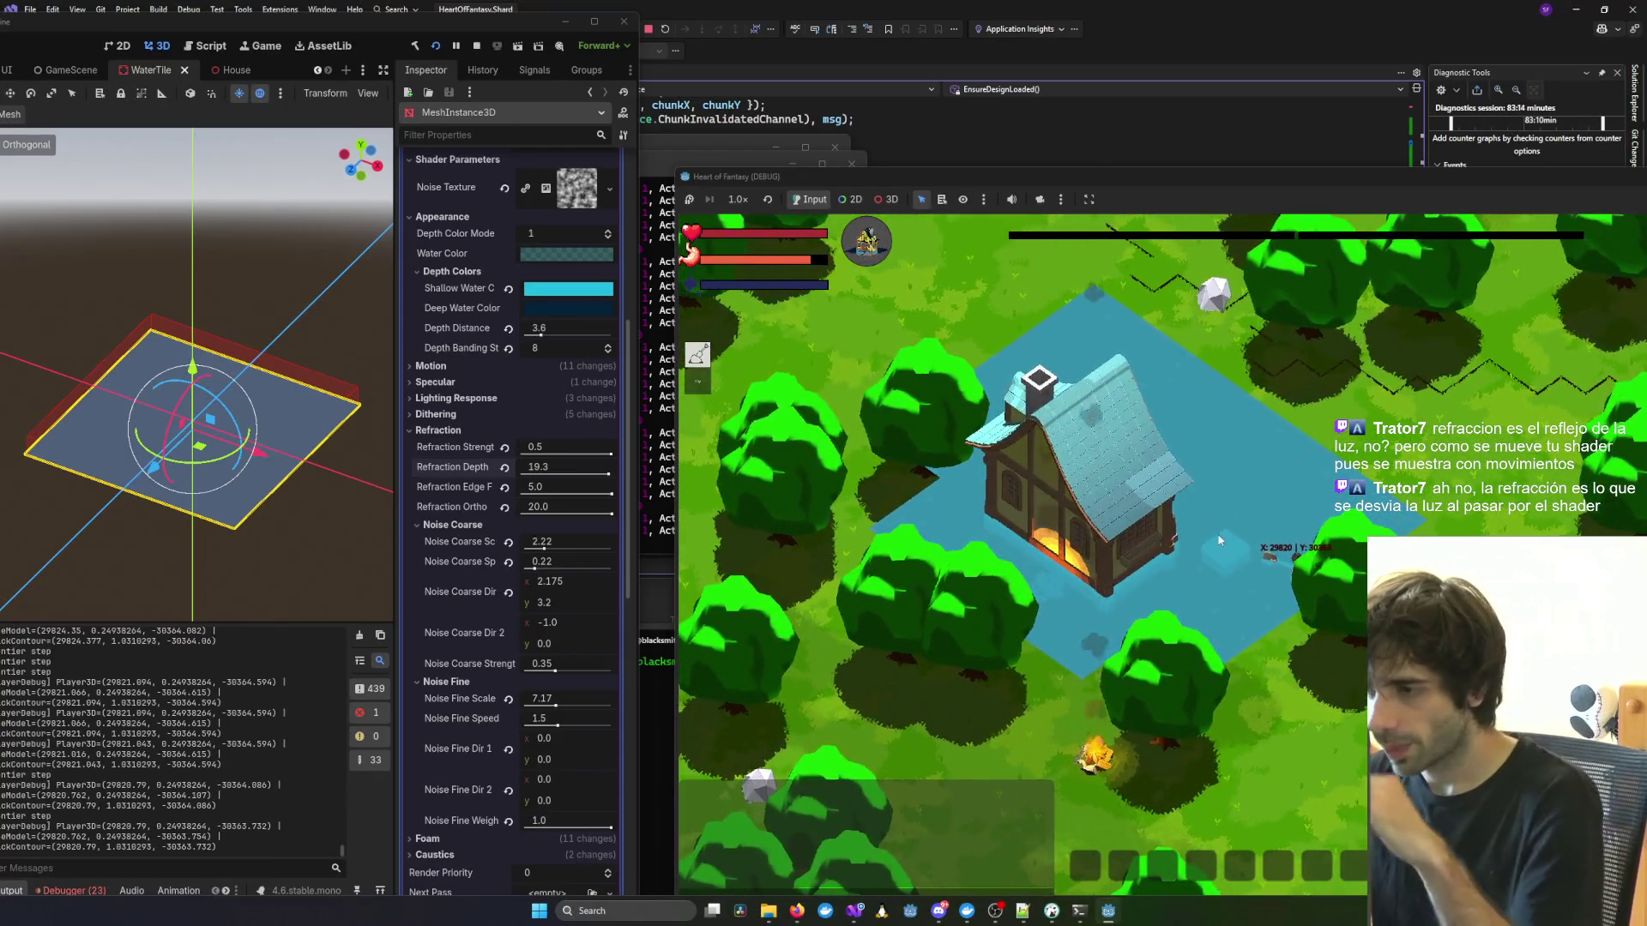
scroll(1220, 541, up, 5)
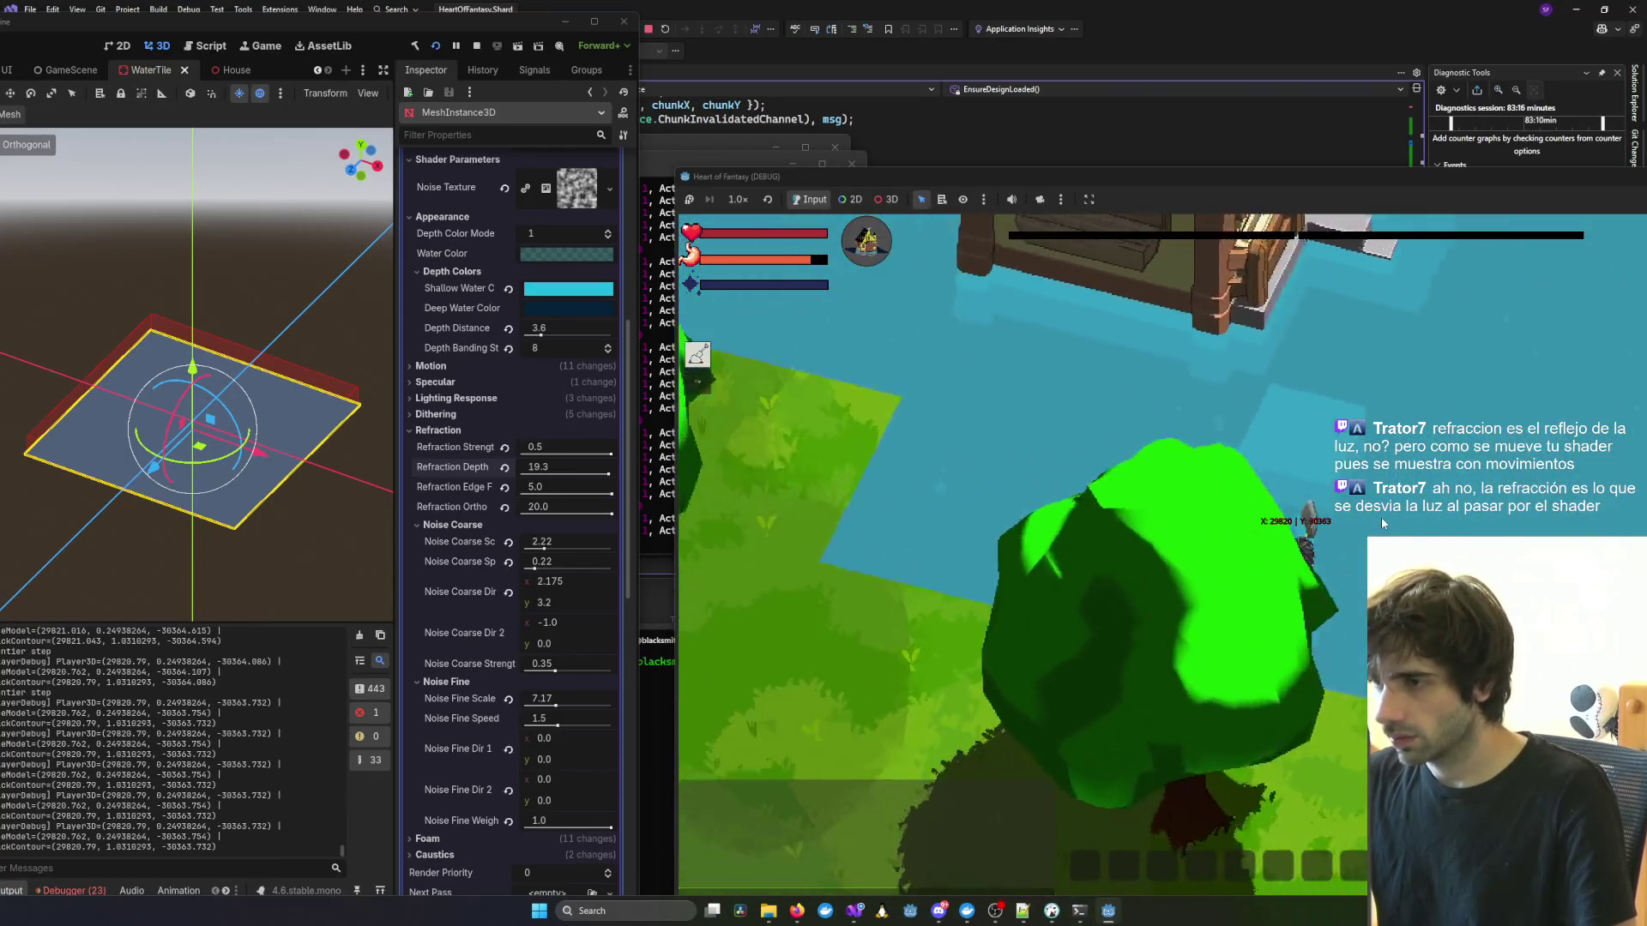
scroll(1295, 506, up, 3)
scroll(1293, 501, down, 5)
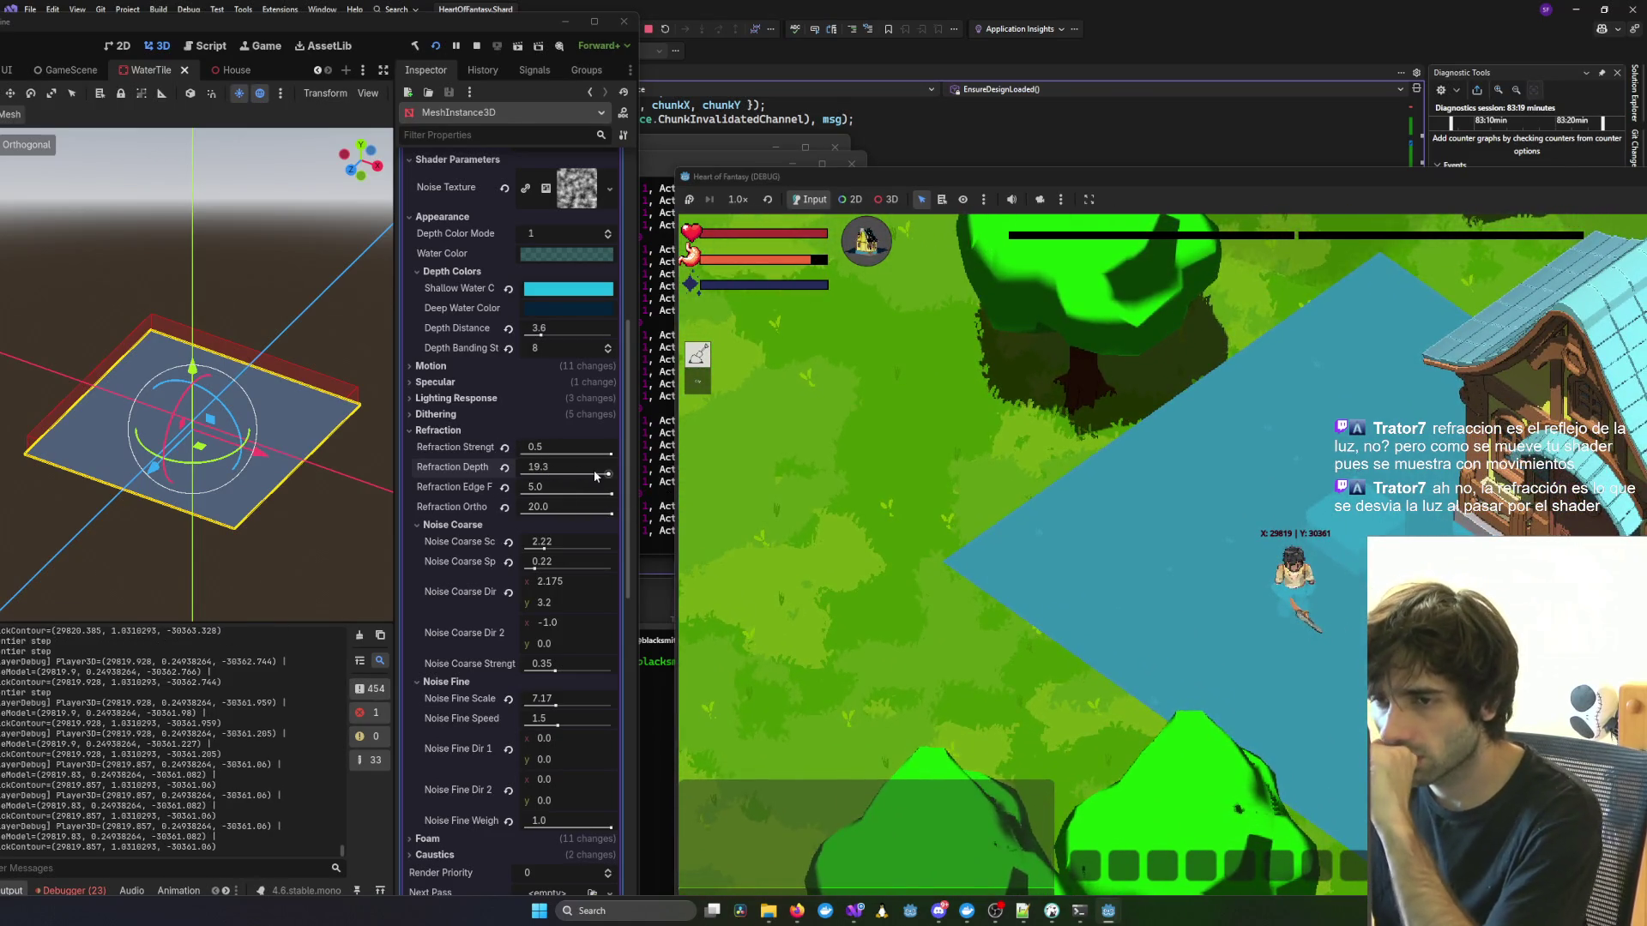
Nudge Refraction Depth to 19.4 and set the coarse noise scale to 1.55.
drag(607, 473, 611, 474)
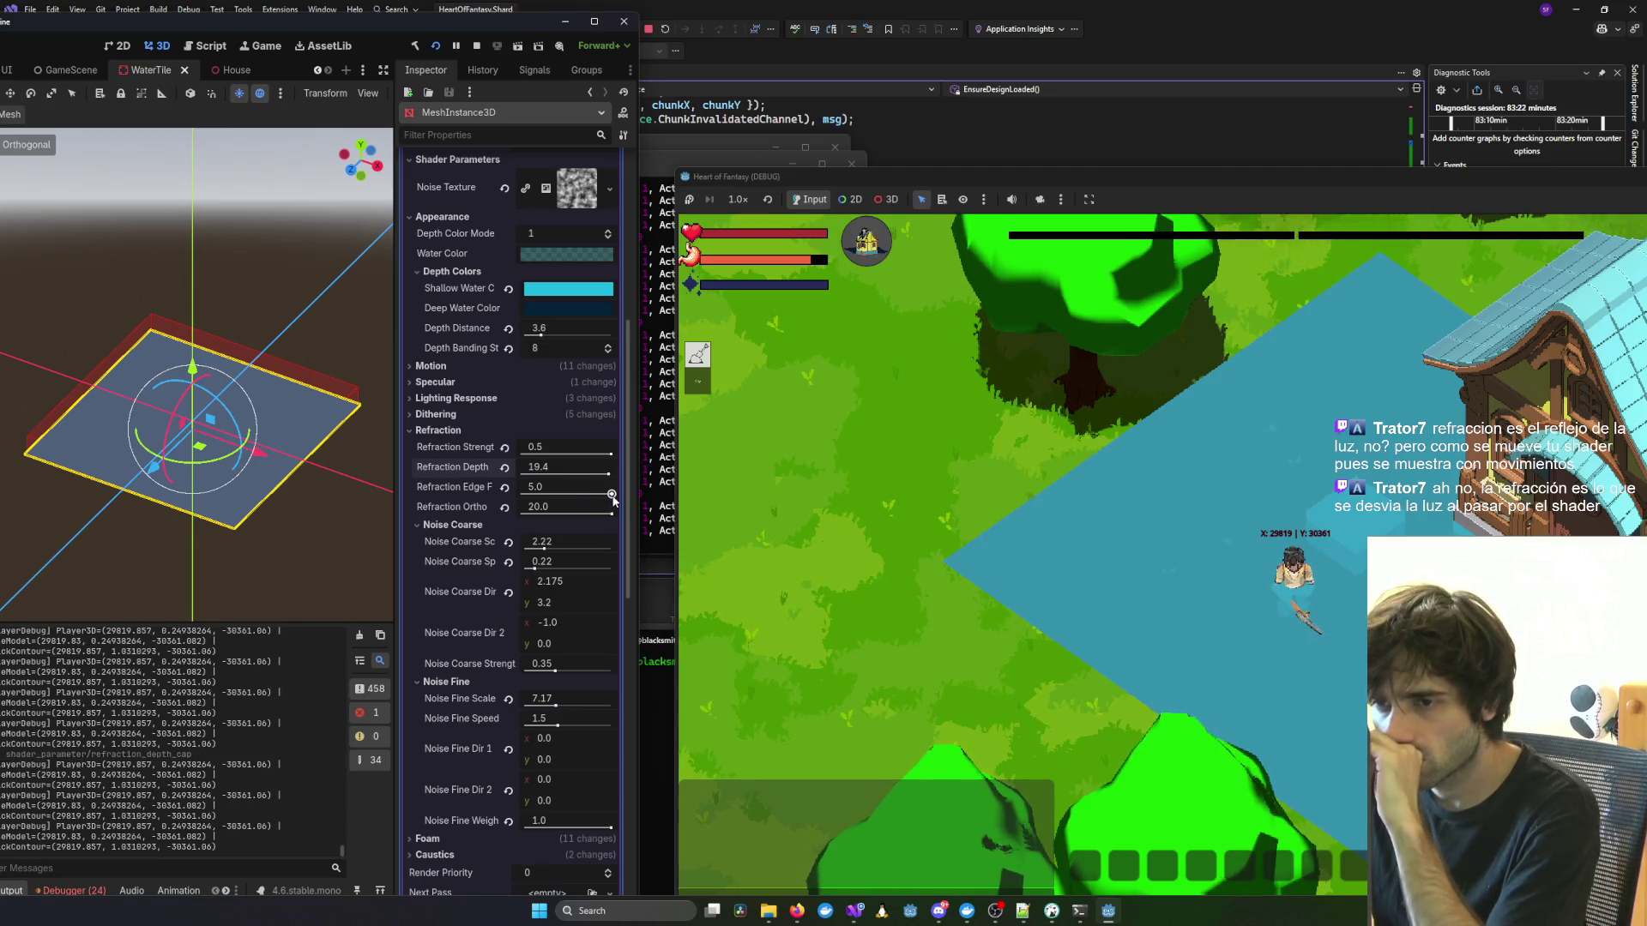
click(612, 495)
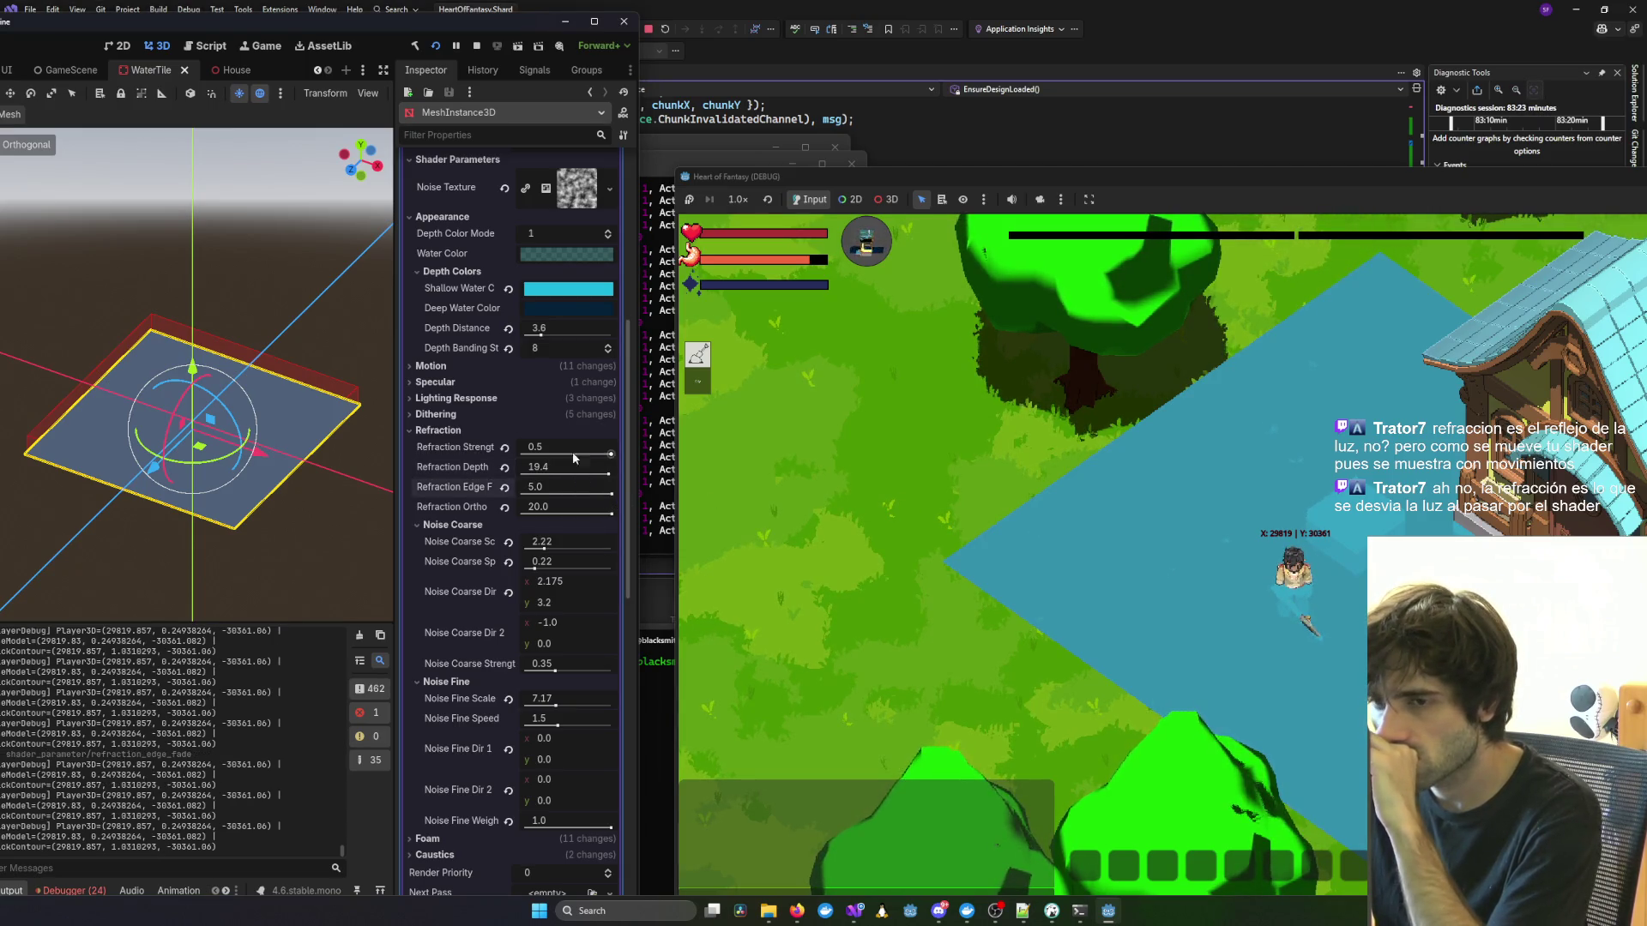
click(611, 453)
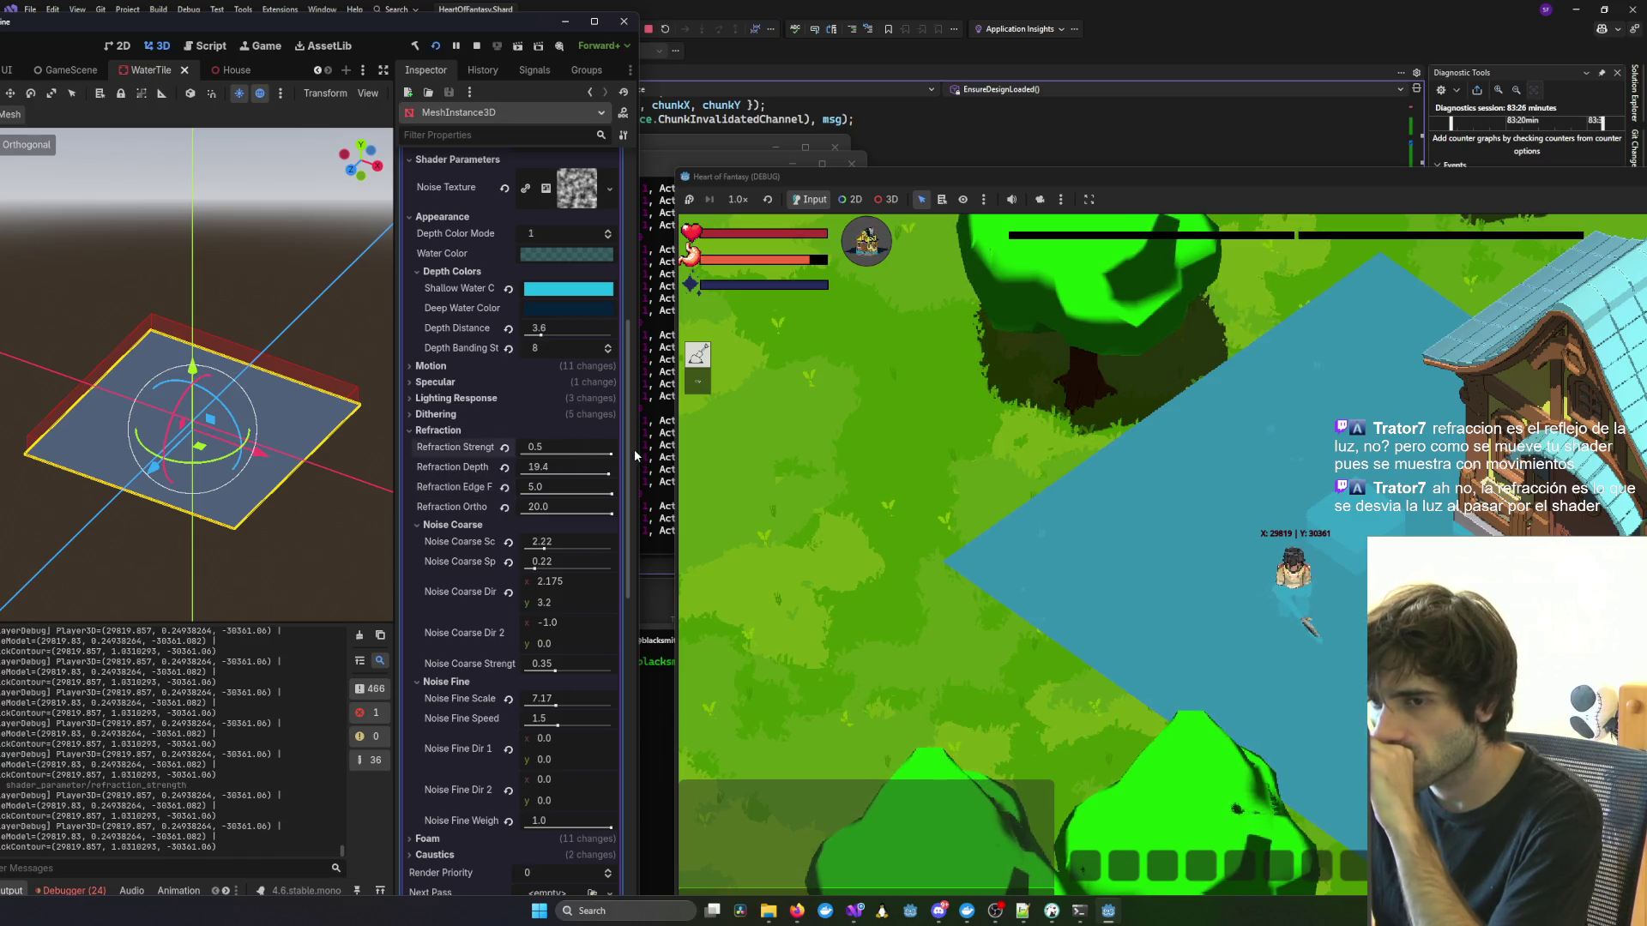
click(563, 548)
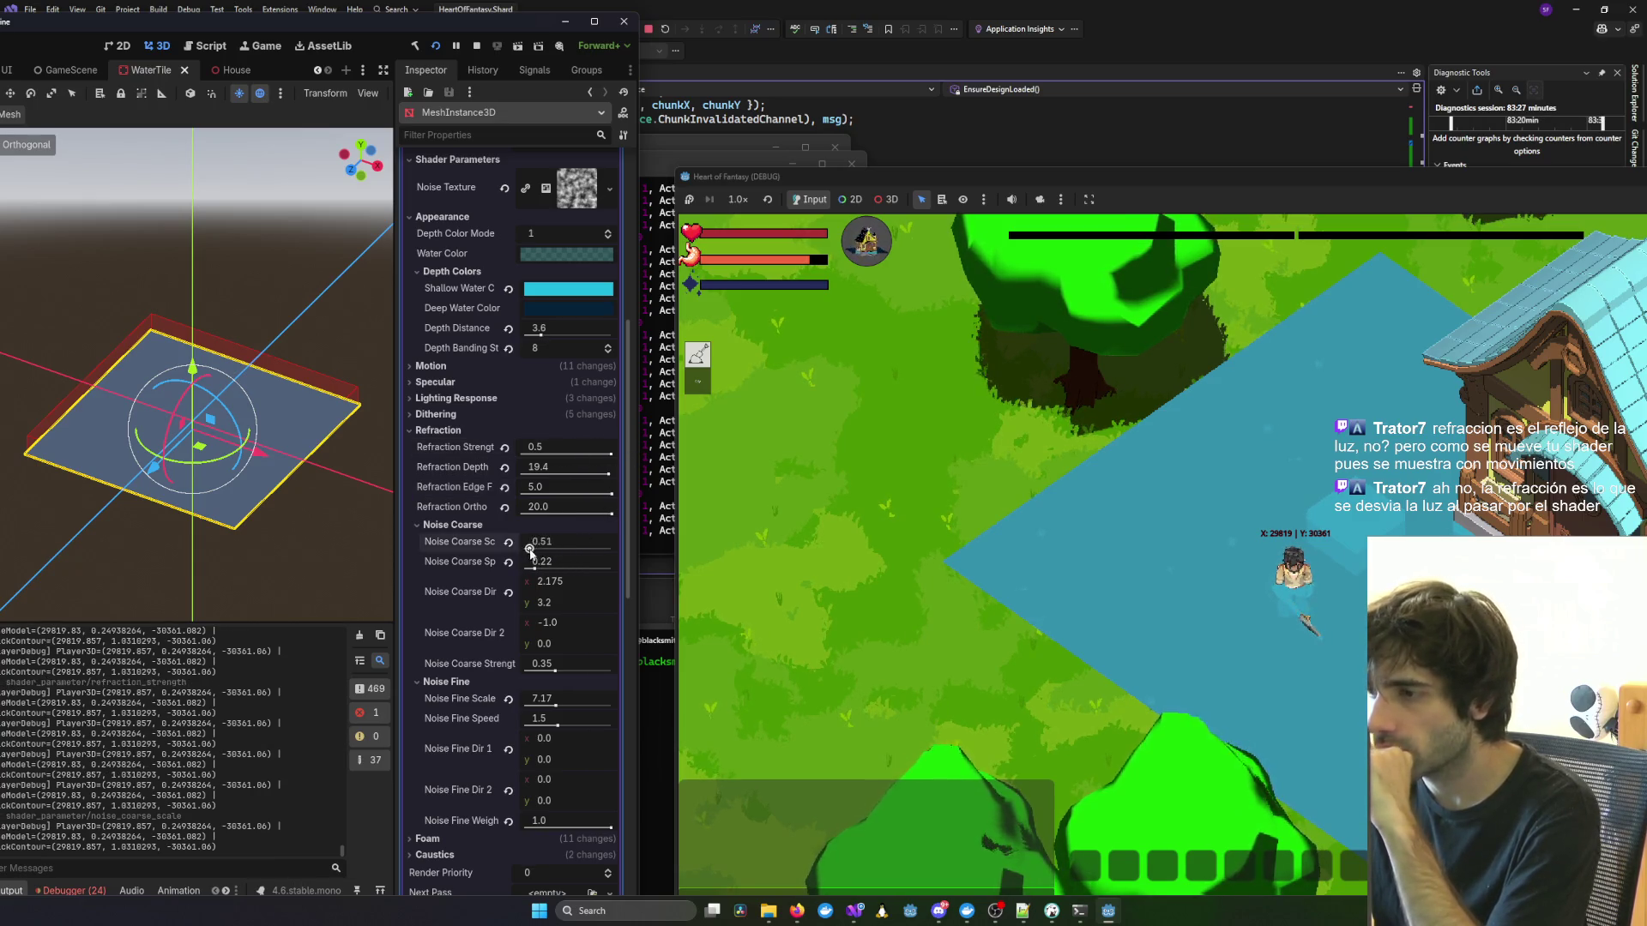
mouse_move(563, 549)
mouse_down()
mouse_move(525, 550)
mouse_move(538, 550)
mouse_up()
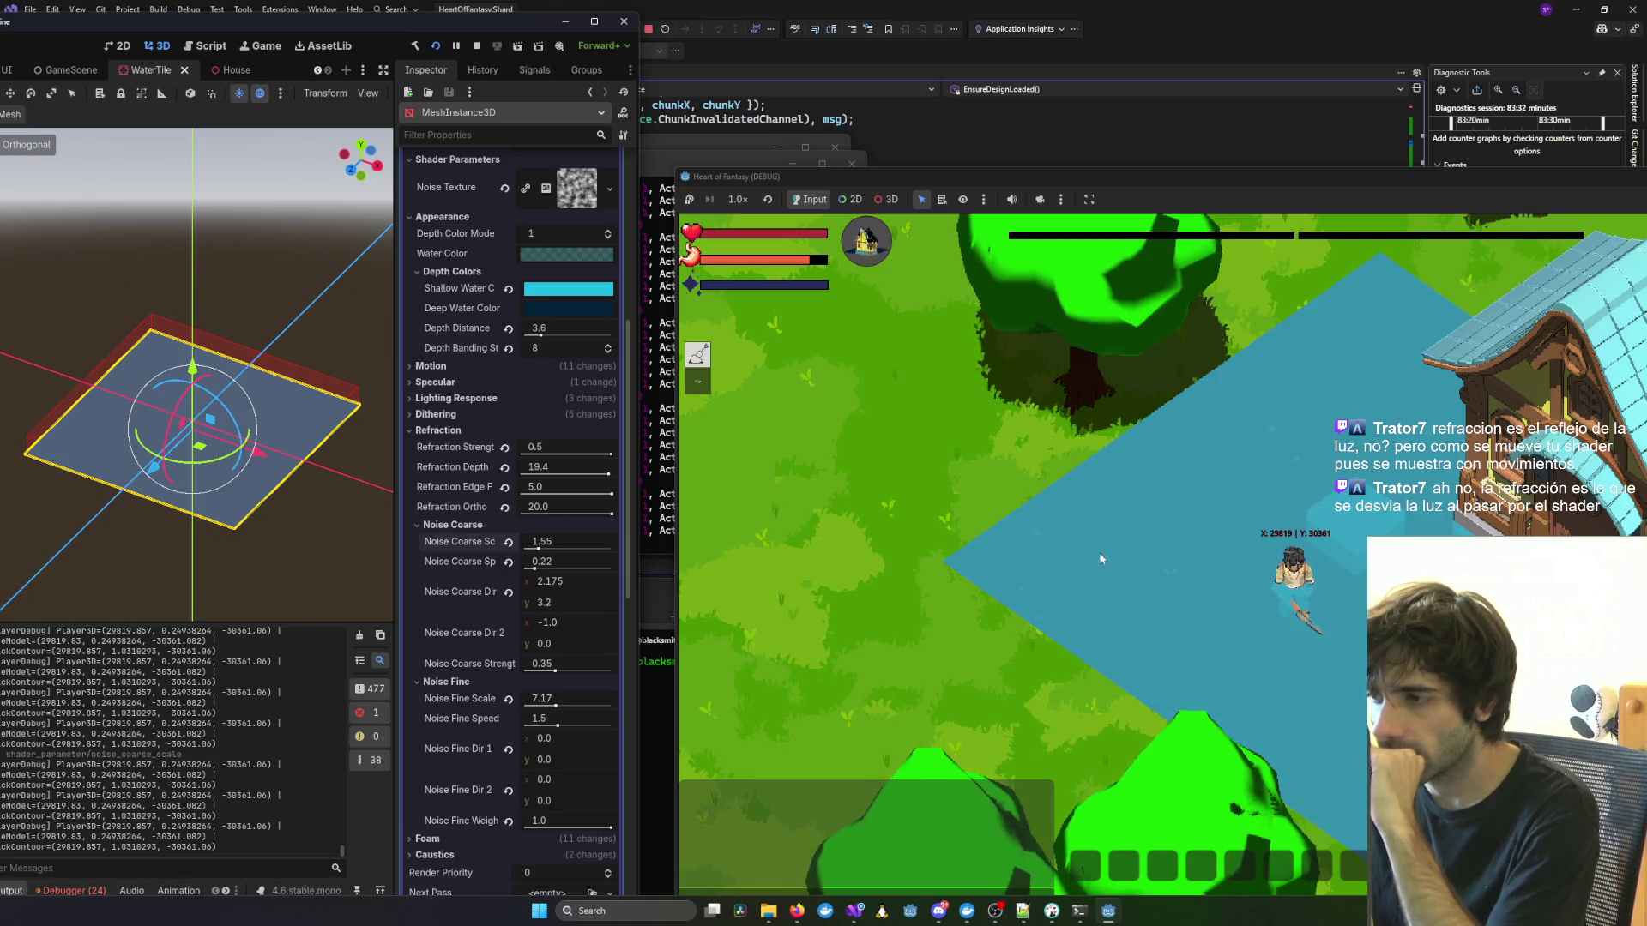
scroll(1101, 558, up, 3)
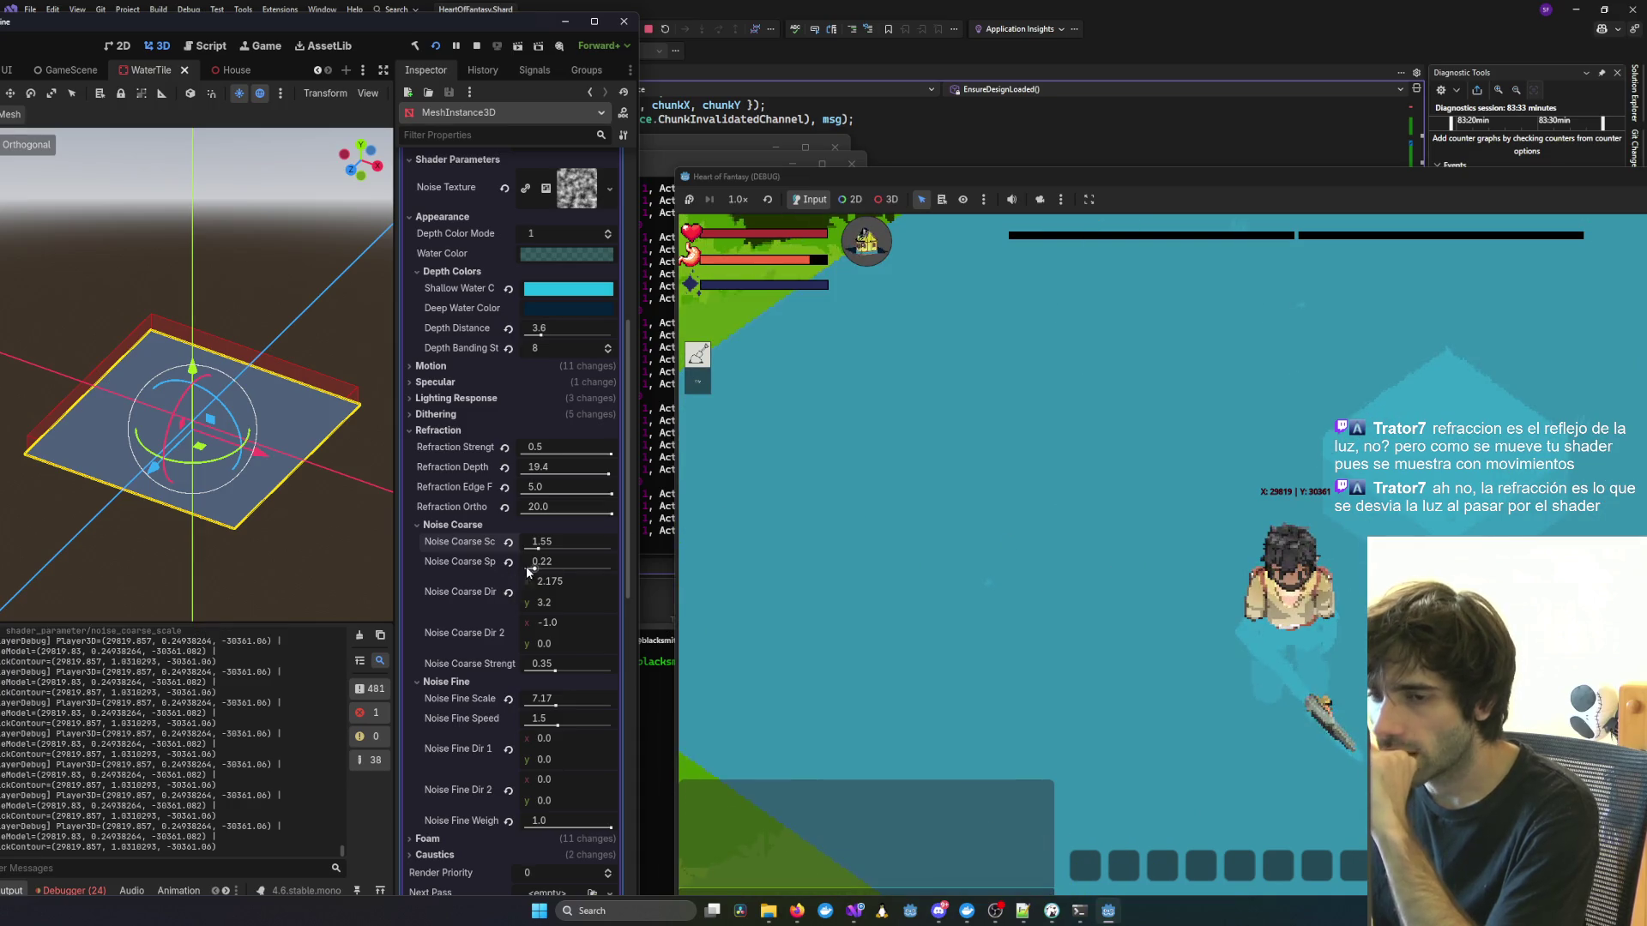
Set coarse noise speed to 0.26 and lower coarse noise strength from 0.35 to 0.24.
drag(536, 569, 548, 570)
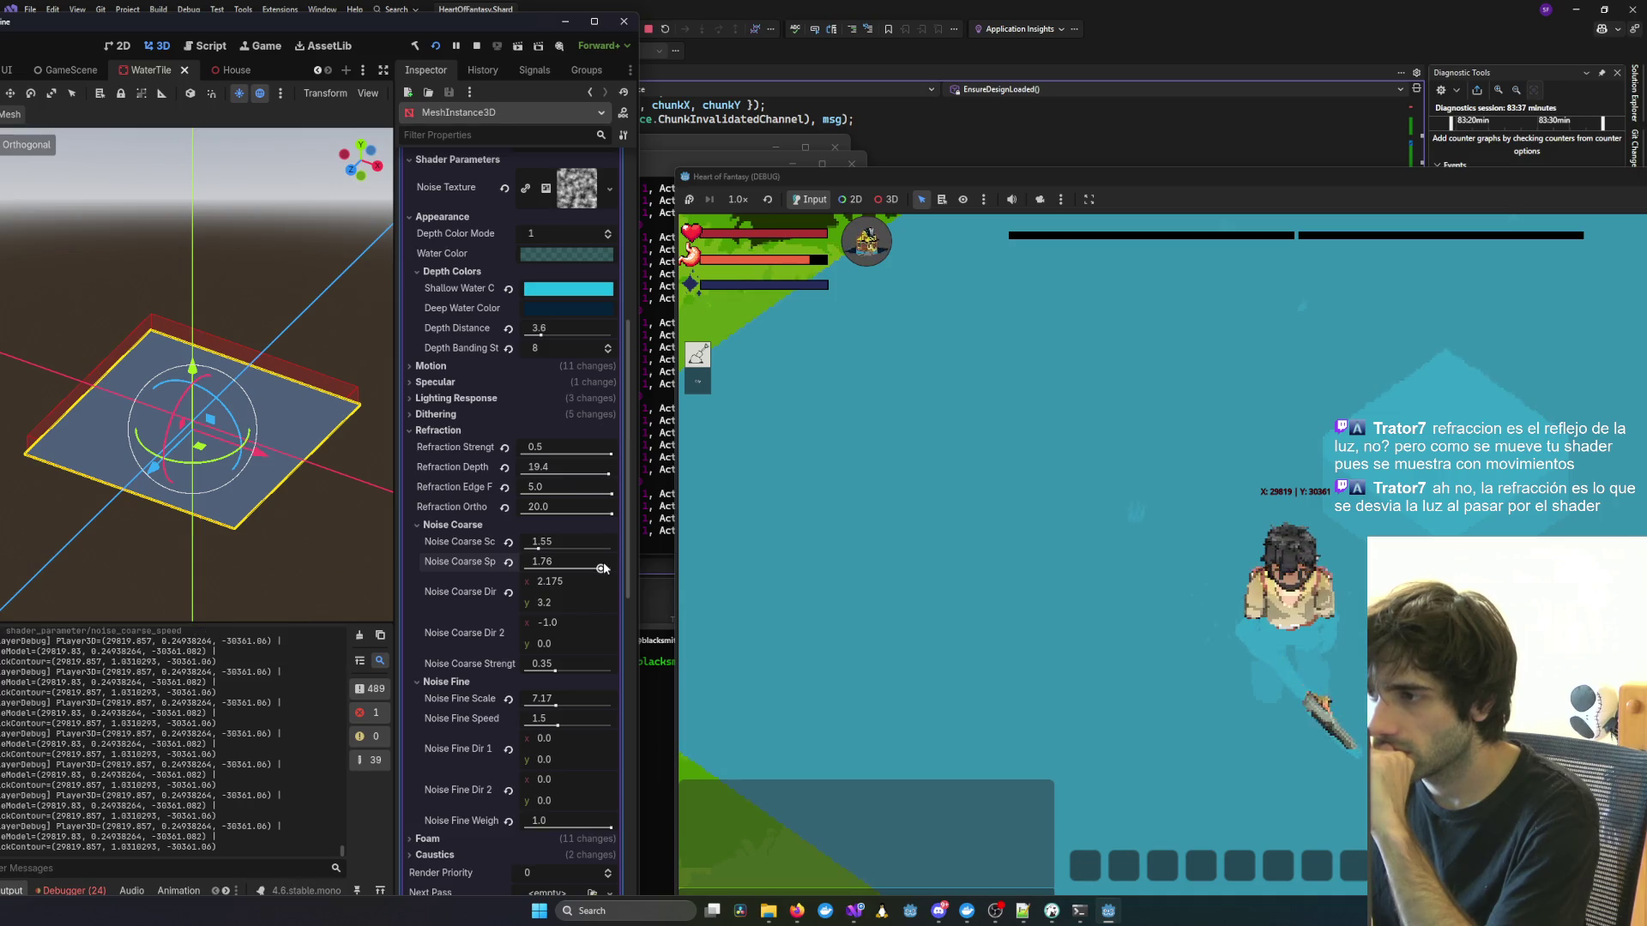
drag(604, 568, 545, 587)
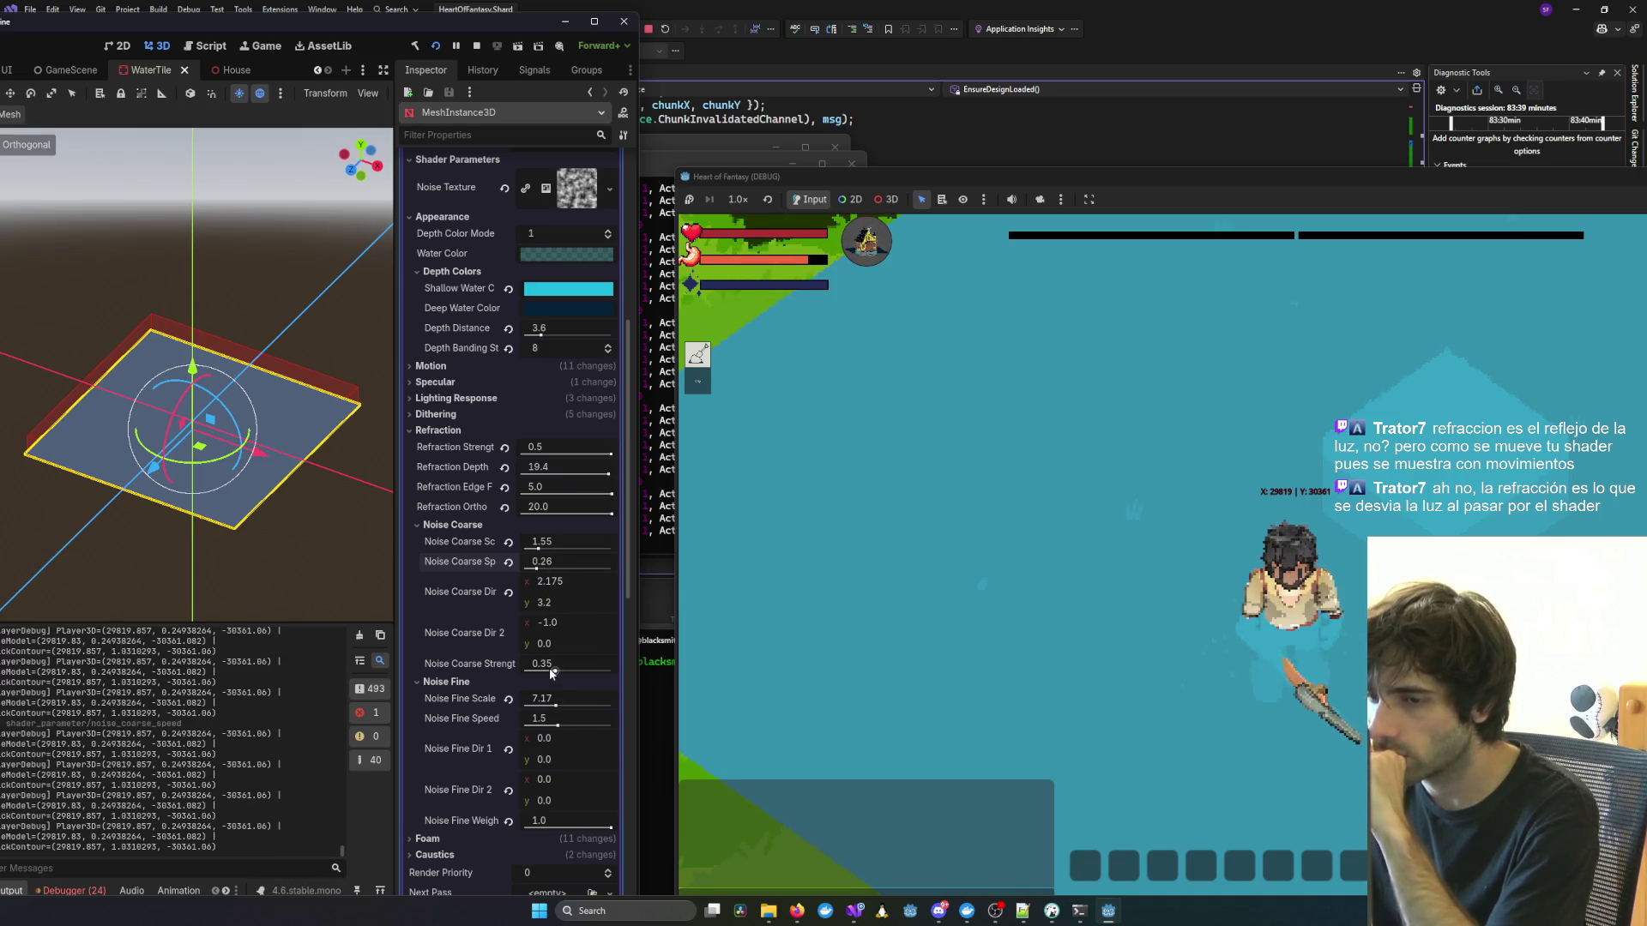
drag(551, 674, 572, 671)
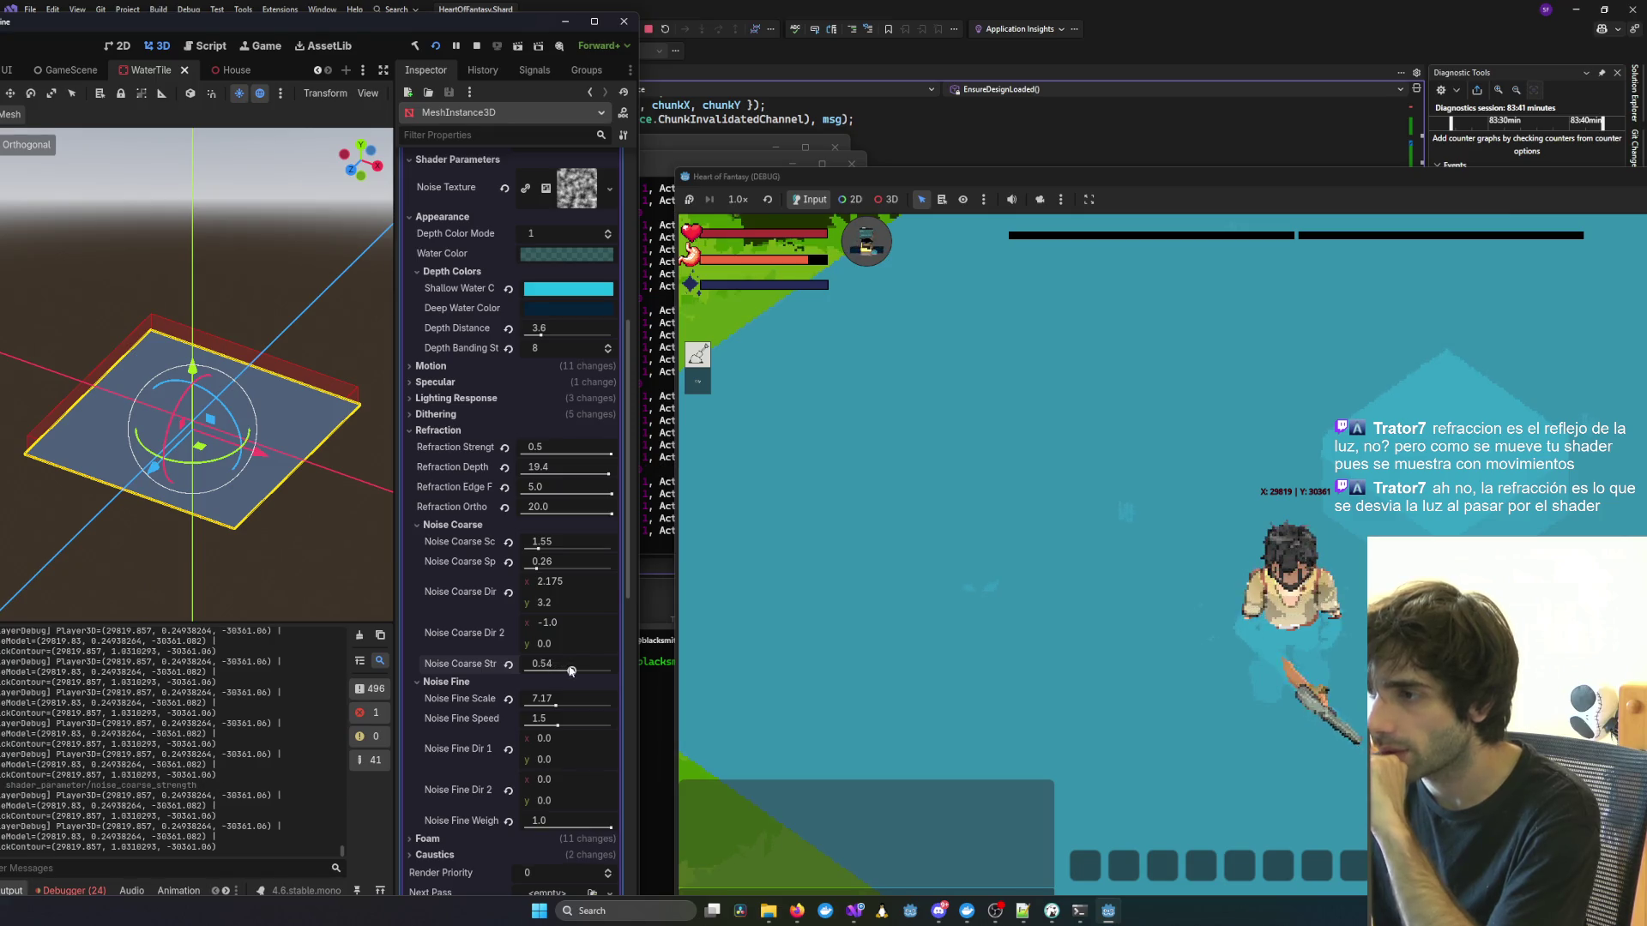
scroll(1000, 608, down, 3)
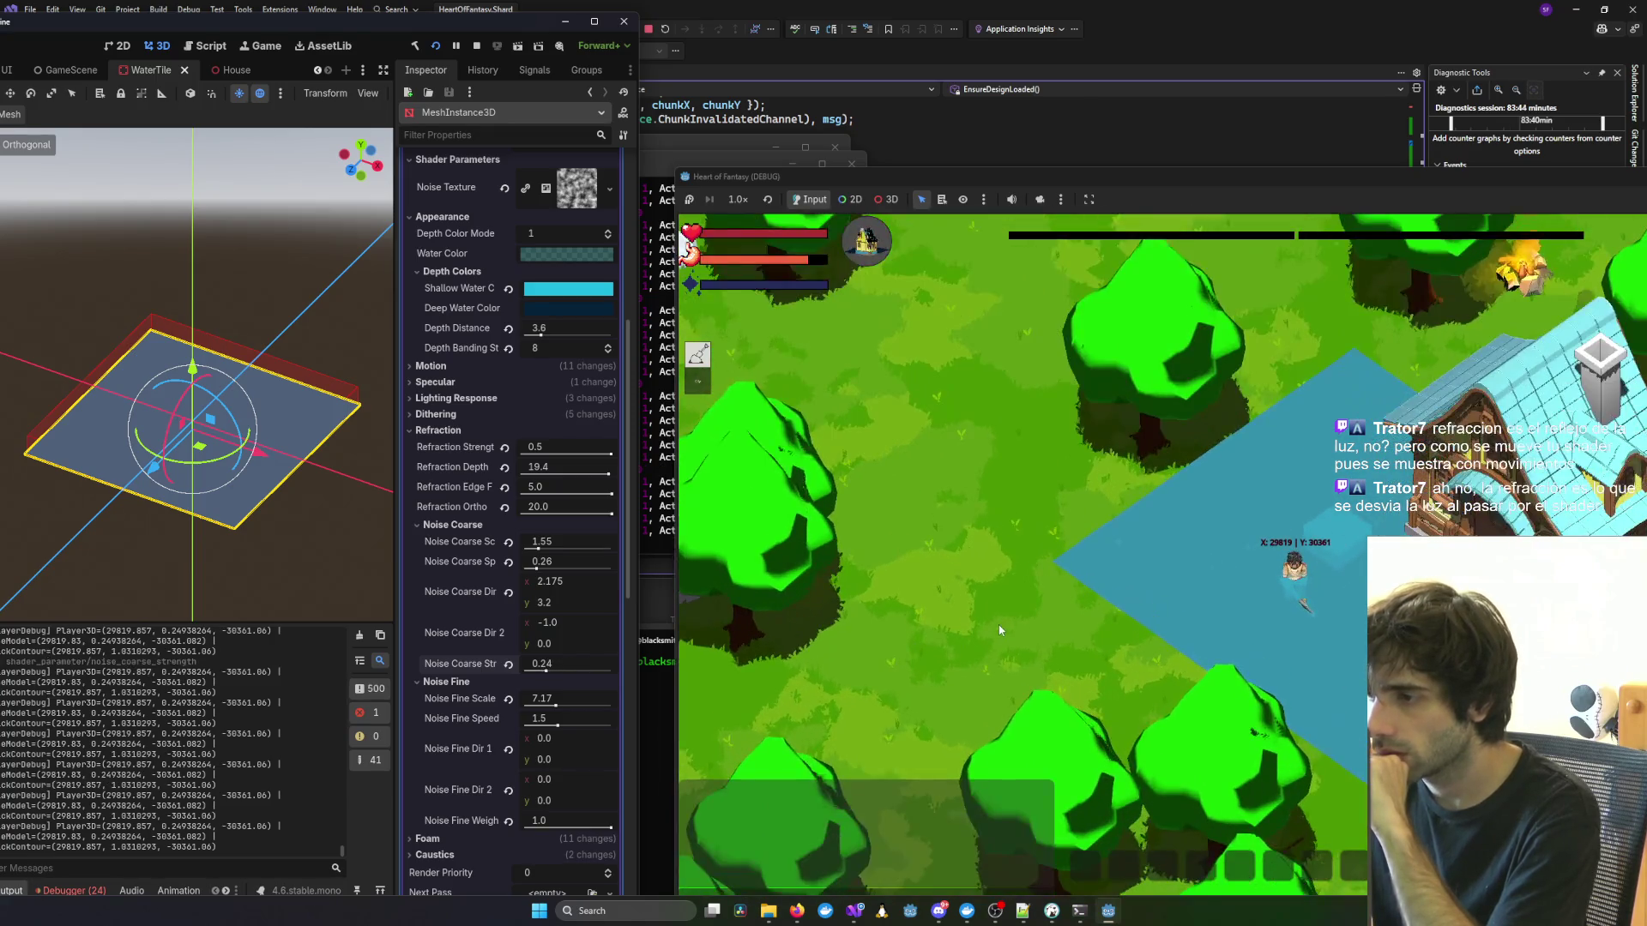
scroll(995, 635, up, 3)
scroll(995, 635, down, 3)
scroll(995, 635, up, 3)
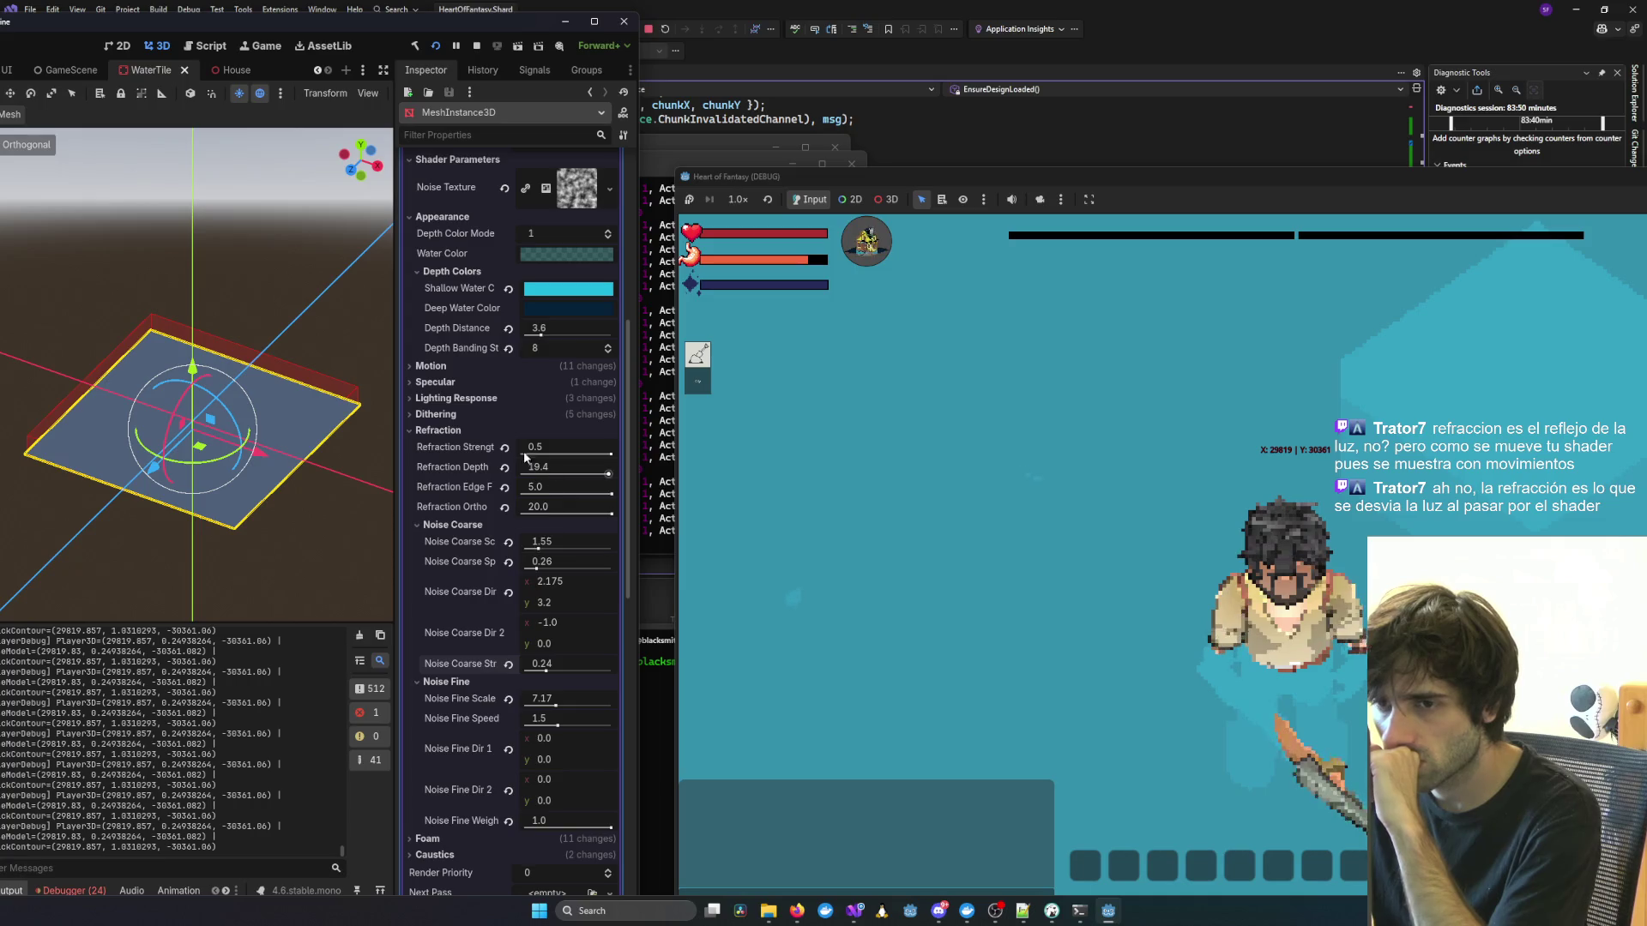
Collapse and re-expand Refraction, then set Strength 0.01, Depth 0.1 and Edge Fade 0.0.
click(439, 431)
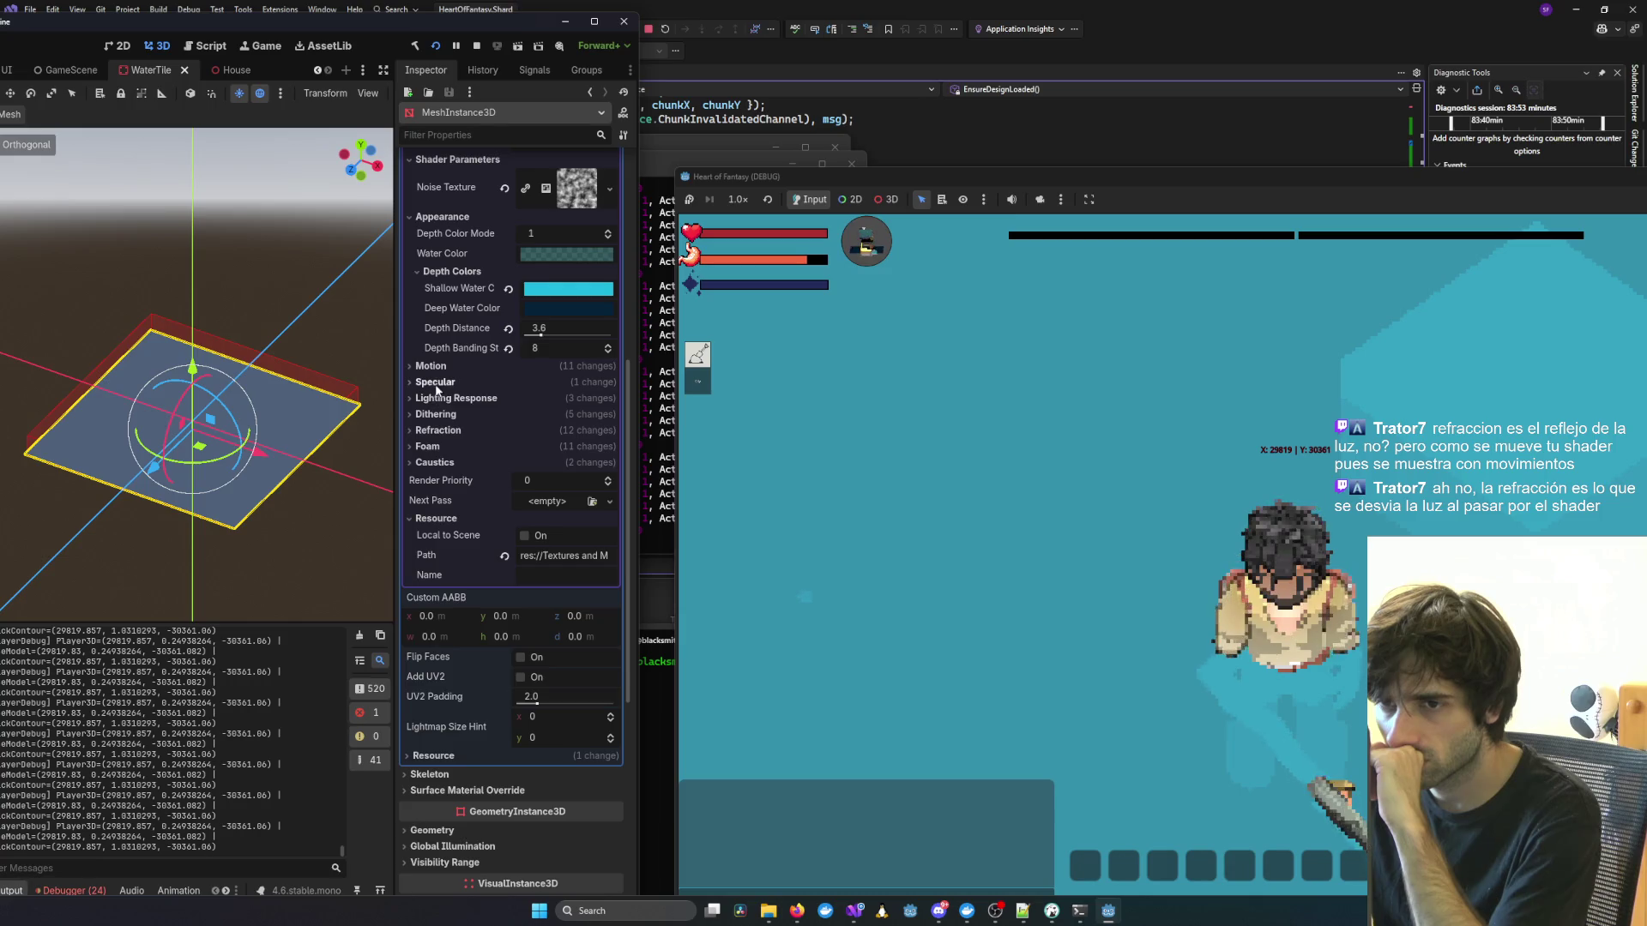
click(434, 433)
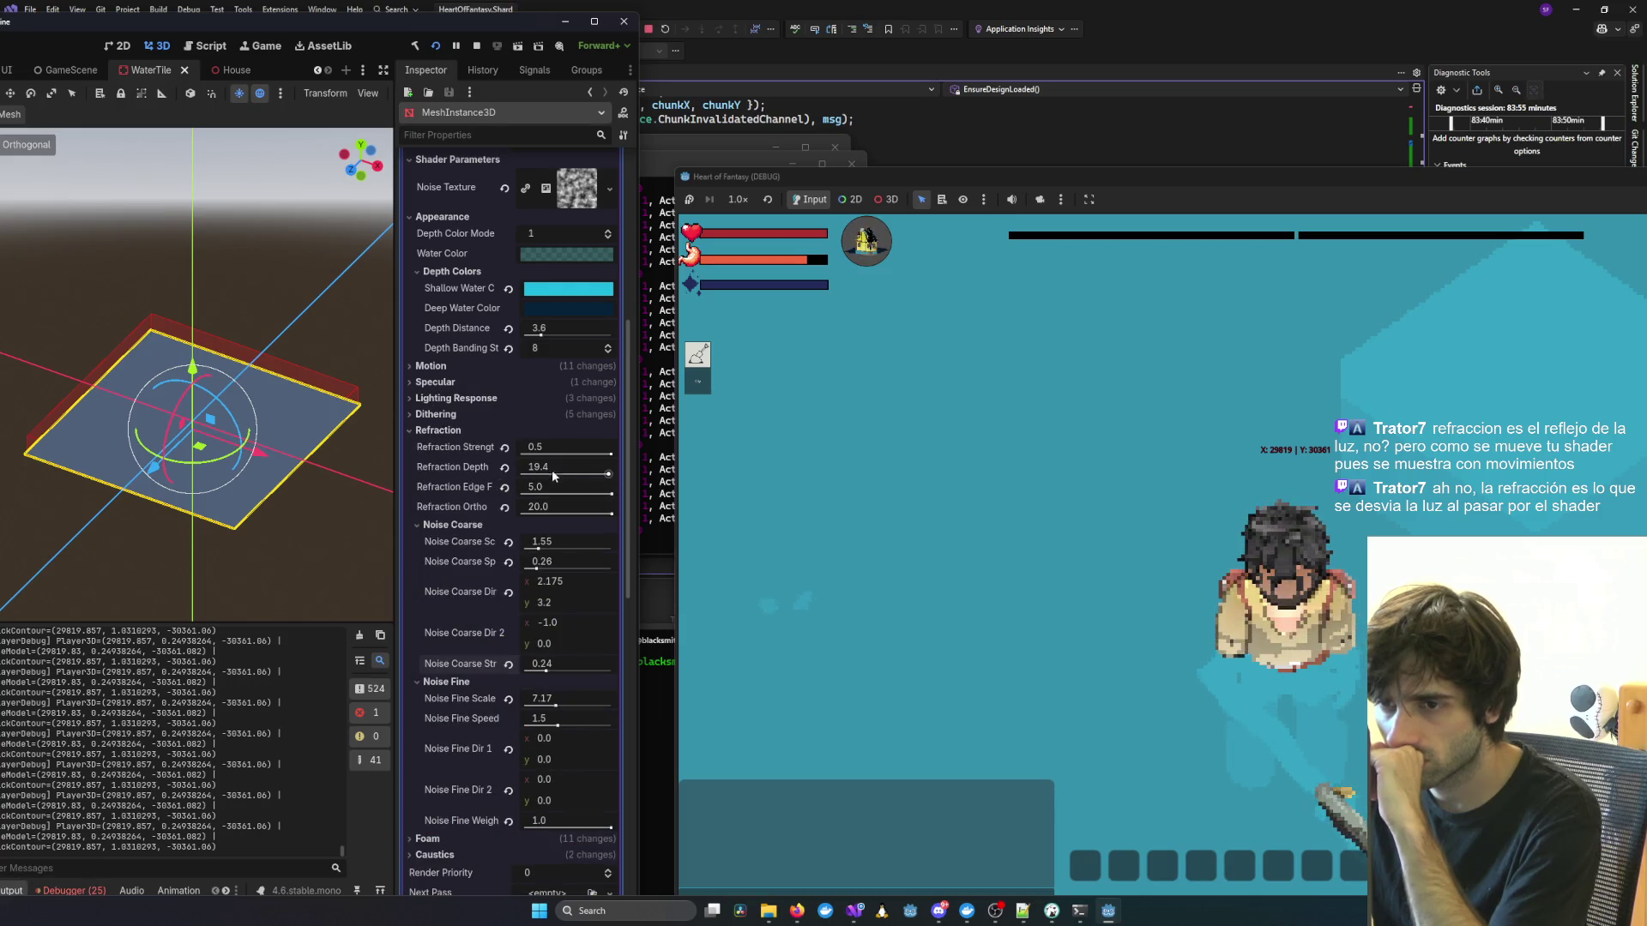
drag(610, 454, 522, 477)
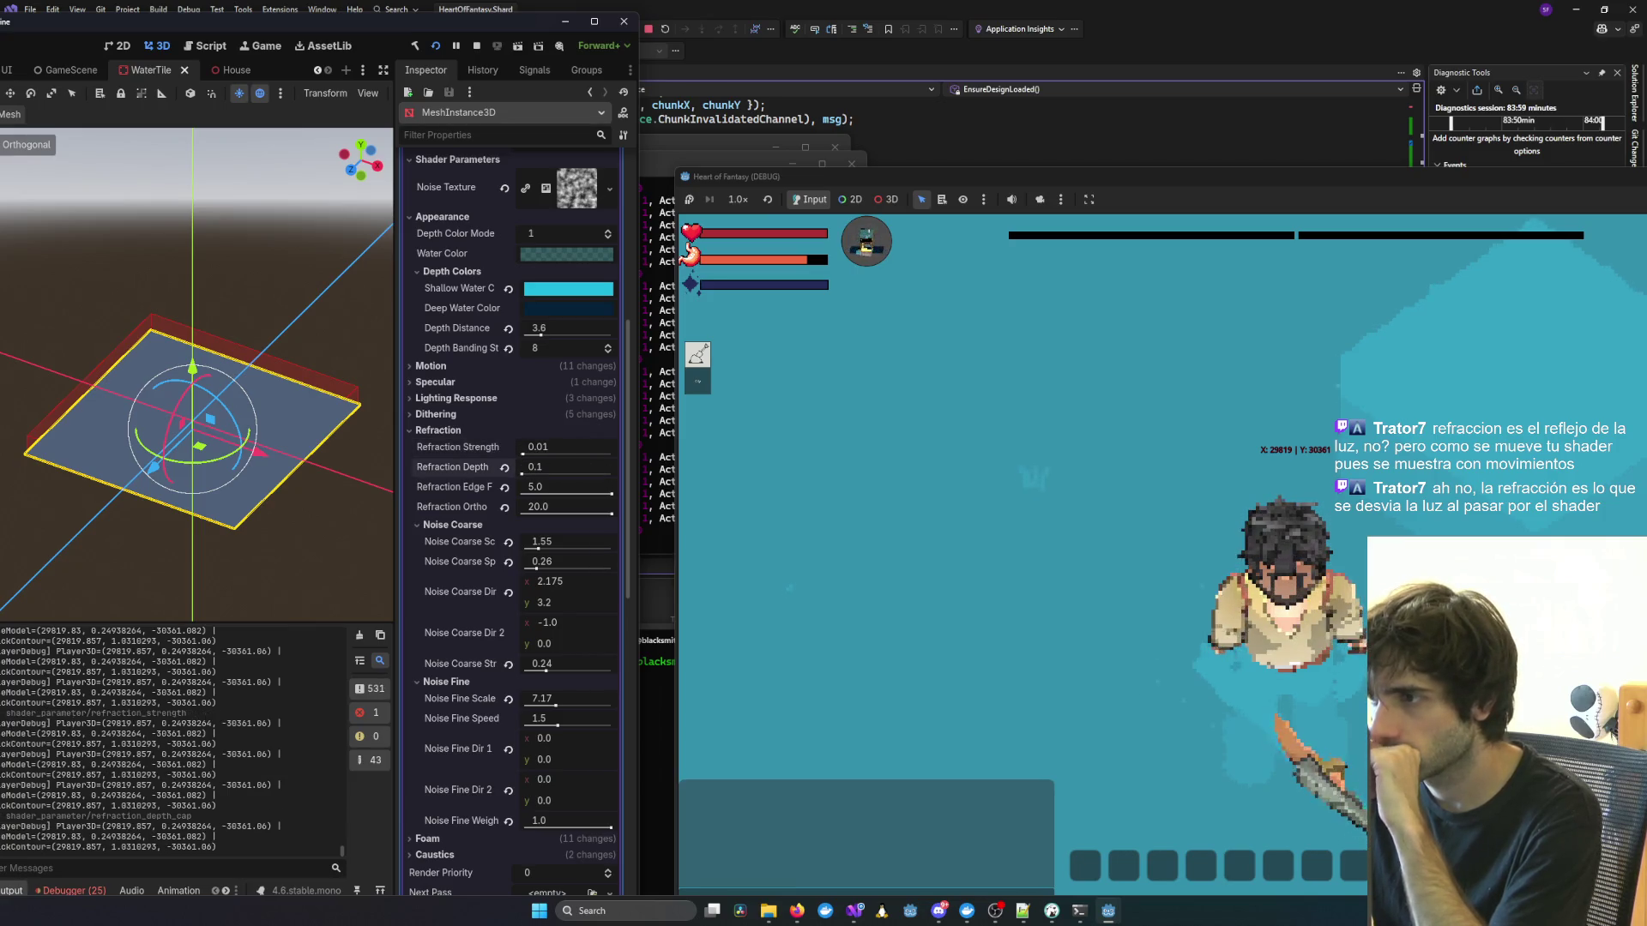
scroll(1063, 536, down, 6)
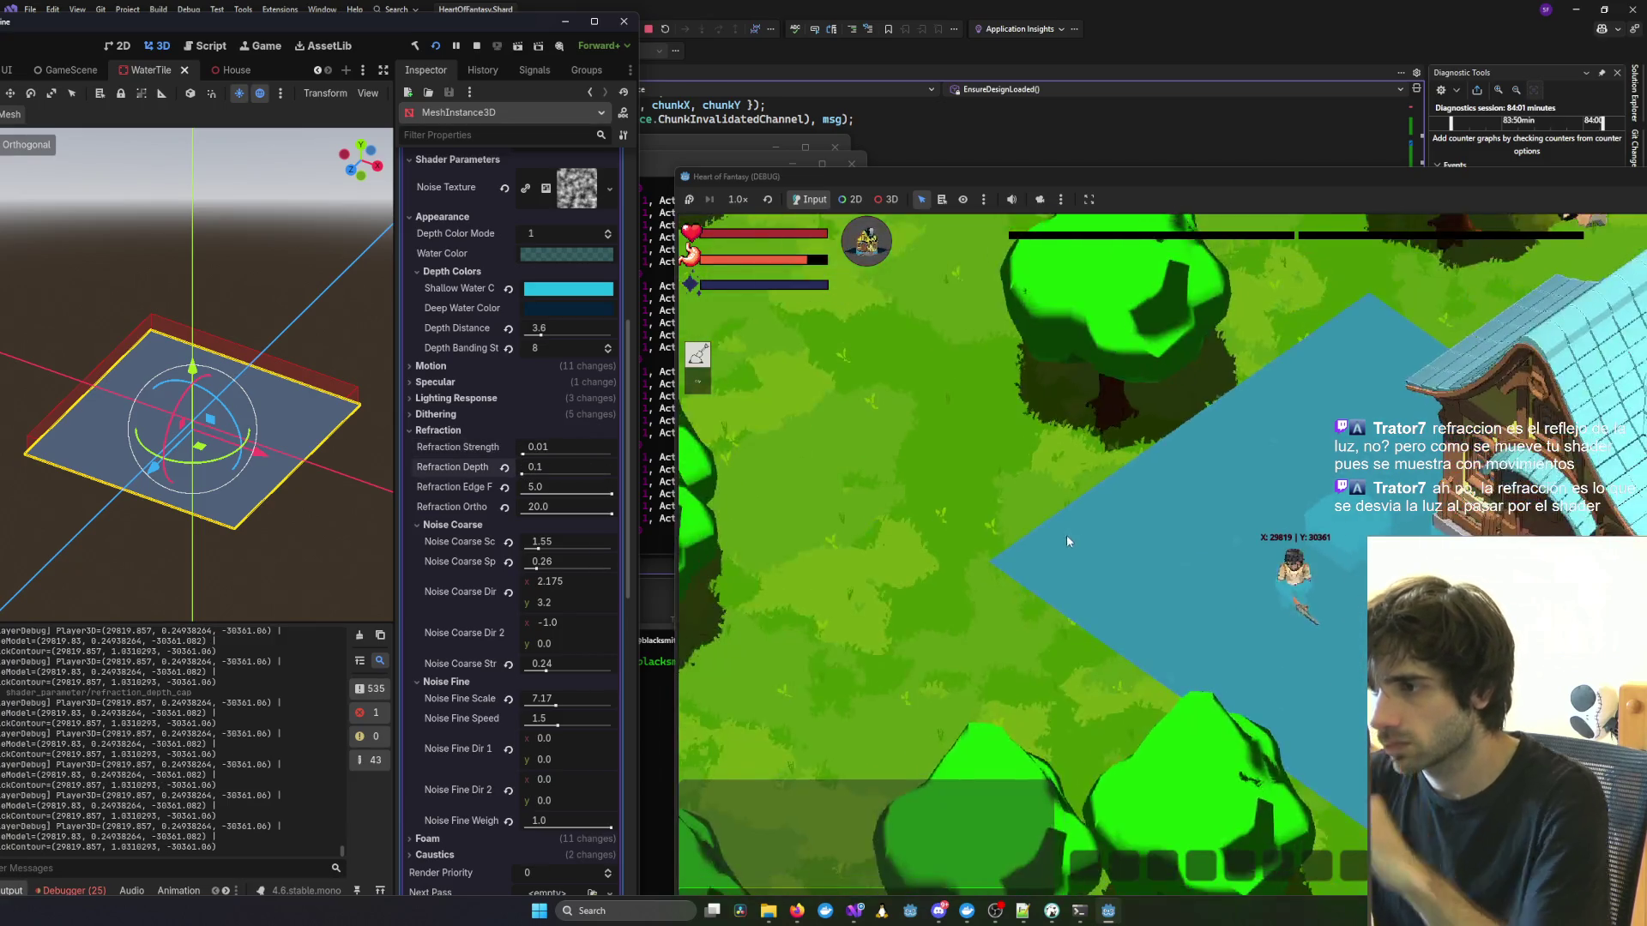
scroll(1062, 542, up, 5)
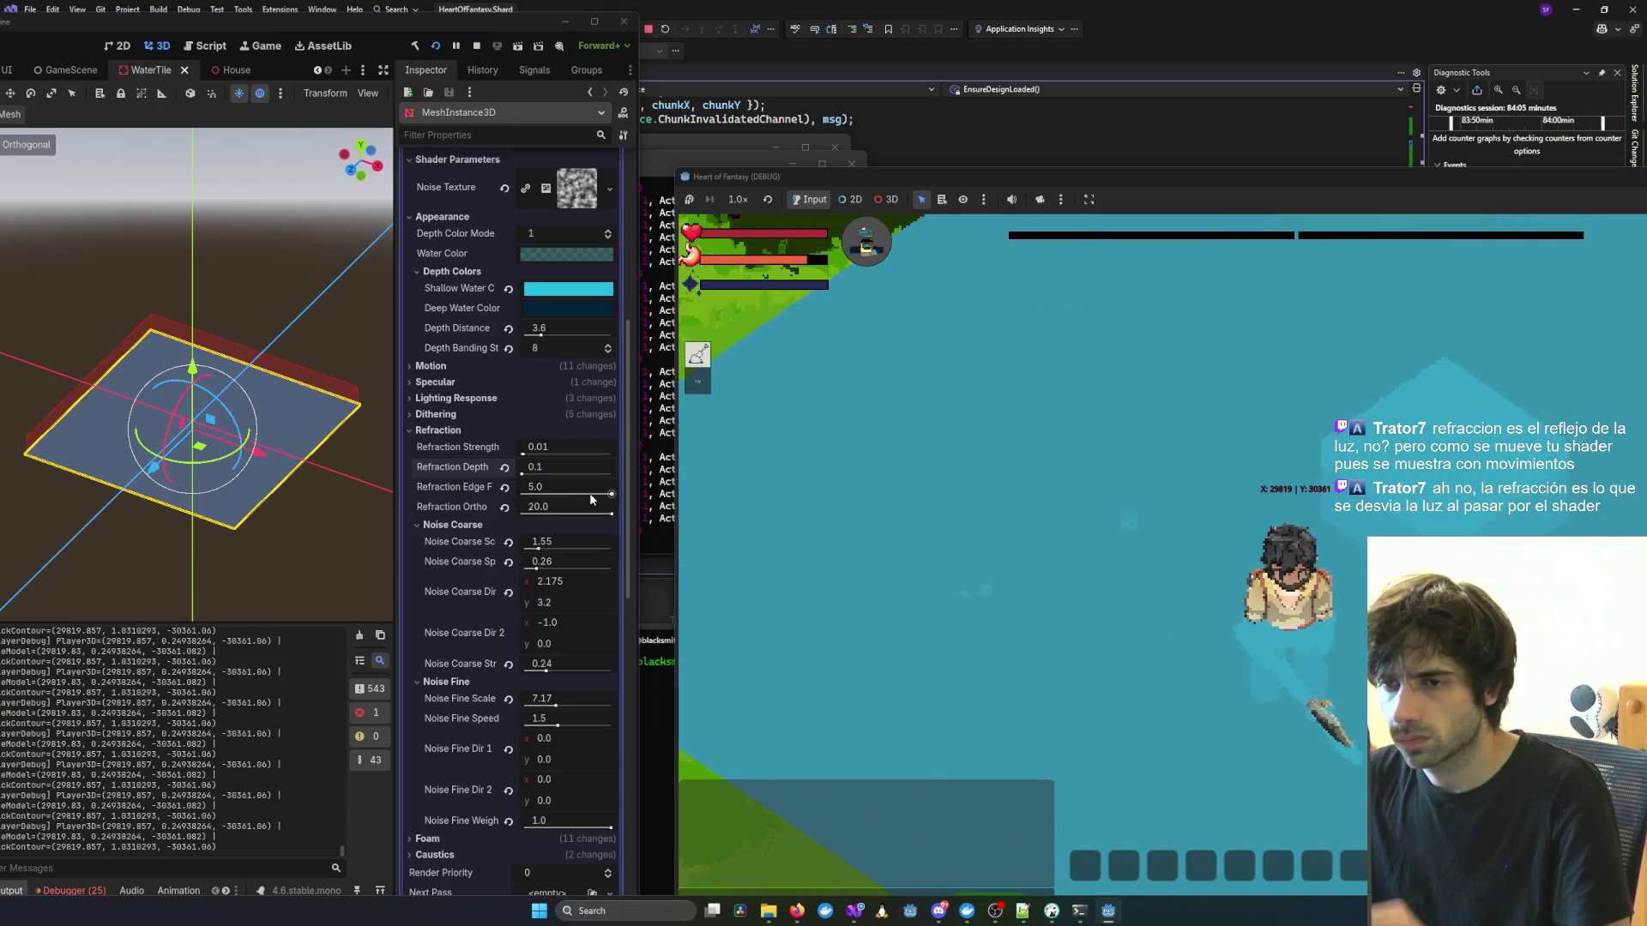
mouse_move(591, 494)
mouse_down()
mouse_move(515, 498)
mouse_move(545, 472)
mouse_move(573, 498)
mouse_move(507, 498)
mouse_move(518, 481)
mouse_up()
click(523, 494)
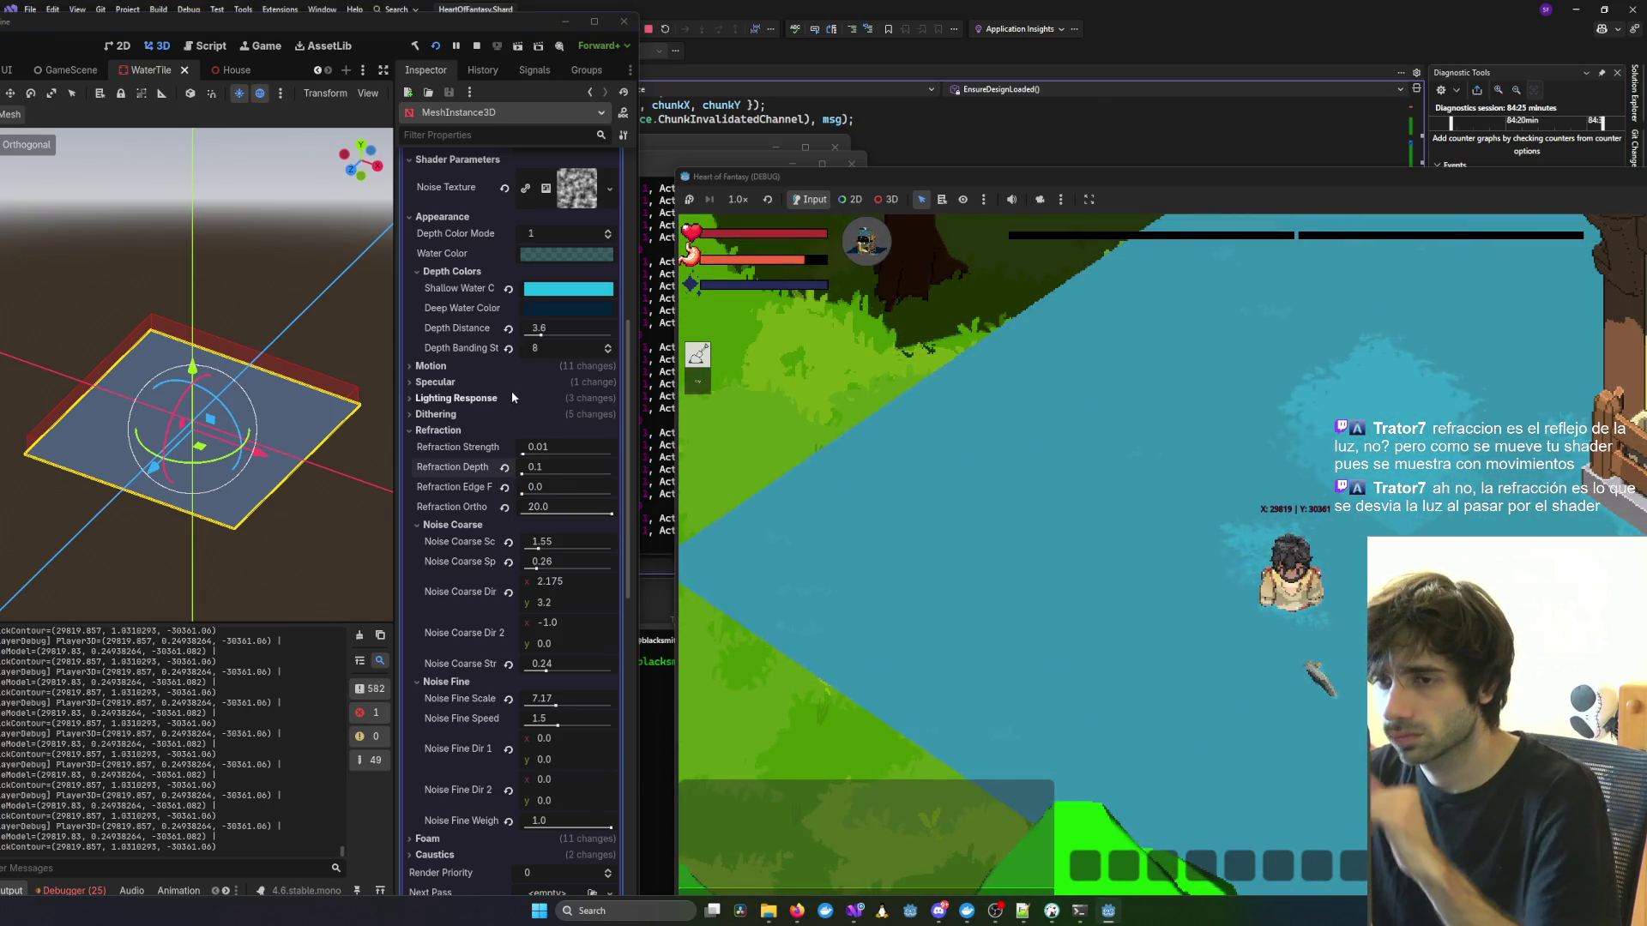
Set Refraction Edge Fade to 5.0, Ortho Scale 3.8, Strength 0.5 and Depth 2.9.
drag(531, 495, 566, 501)
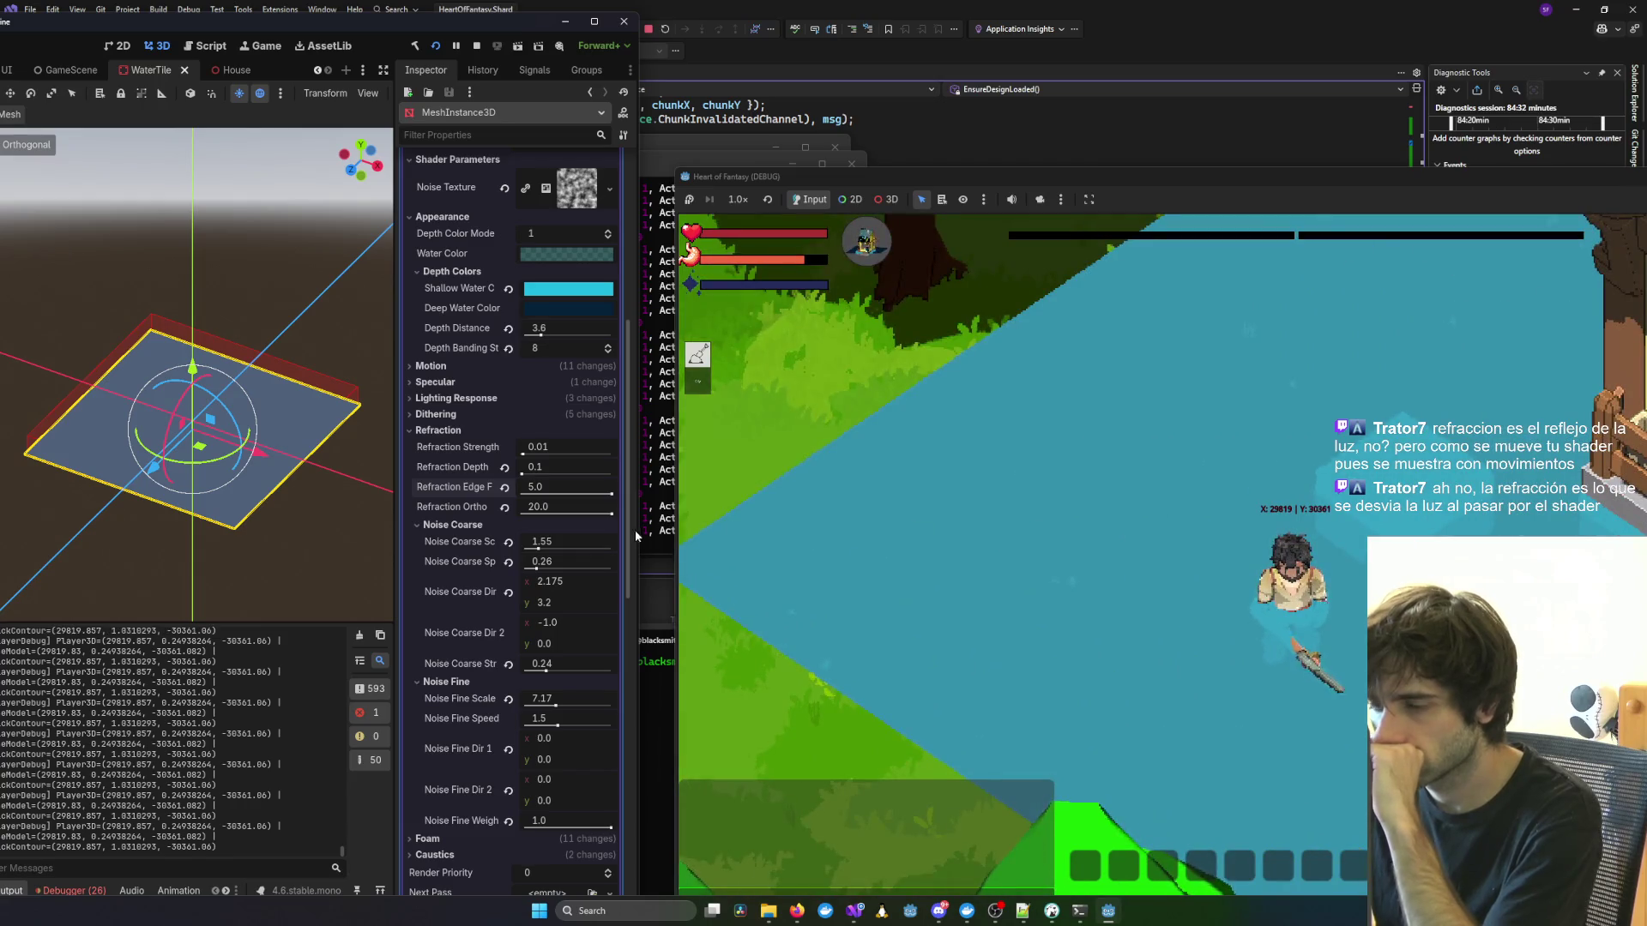
mouse_move(611, 515)
mouse_down()
mouse_move(507, 515)
mouse_move(545, 518)
mouse_up()
mouse_move(543, 455)
mouse_down()
mouse_move(668, 461)
mouse_move(486, 503)
mouse_move(610, 501)
mouse_move(523, 474)
mouse_move(556, 517)
mouse_move(541, 517)
mouse_up()
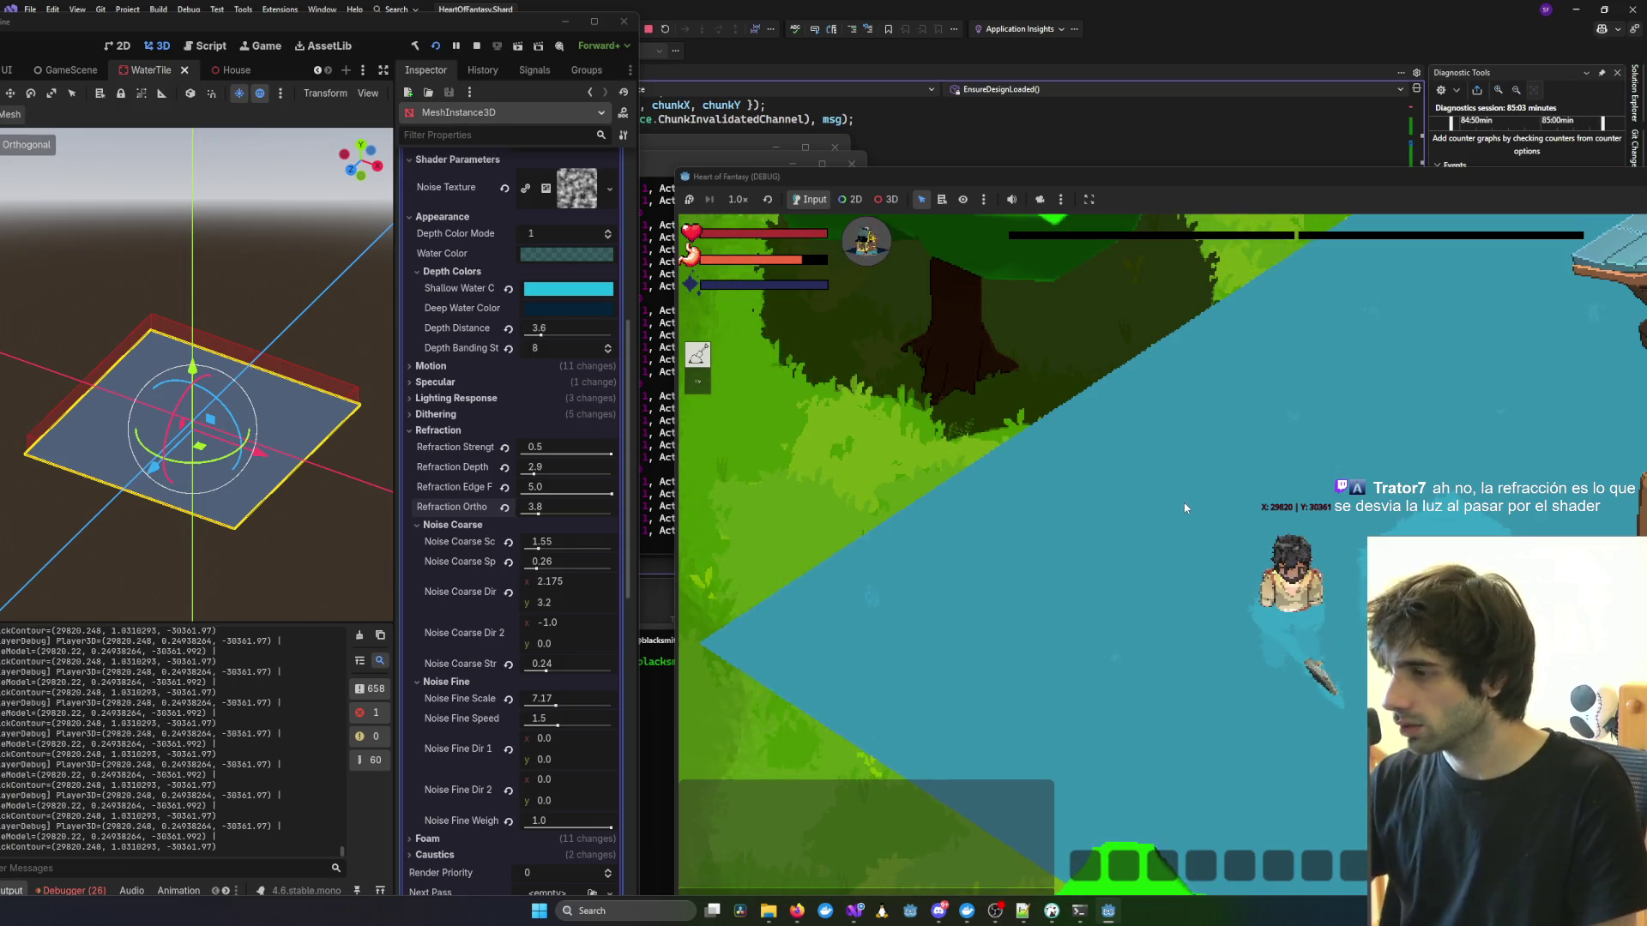
Walk the character and swing its tool in the water, then set Refraction Edge Fade to 0.0.
key(w)
click(1187, 501)
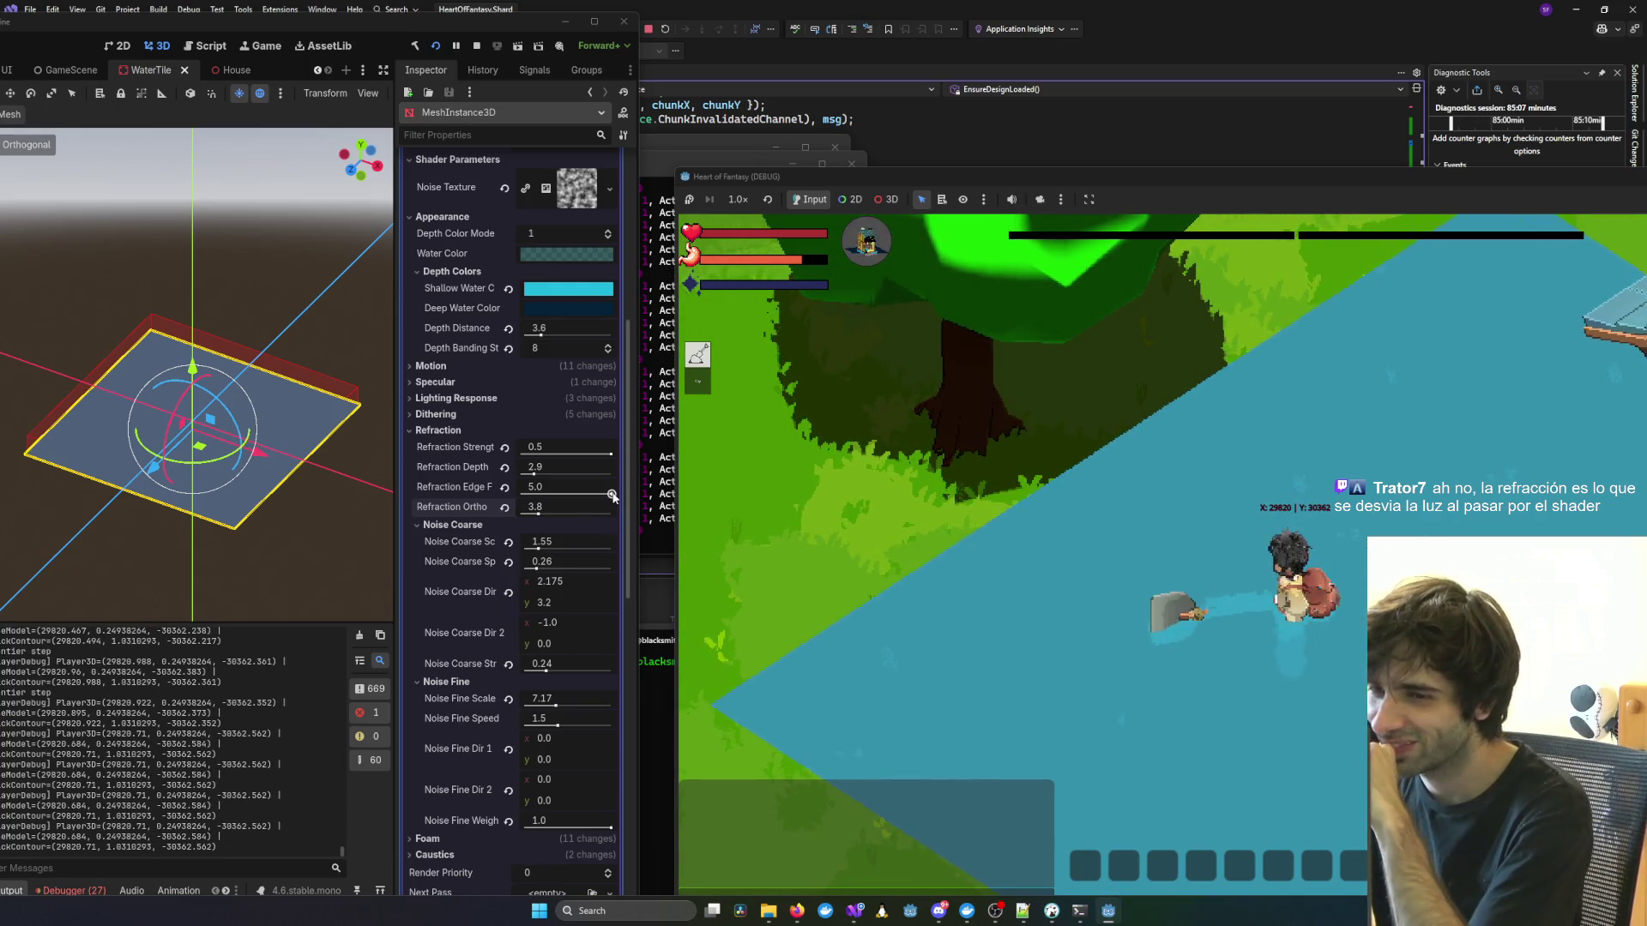
drag(610, 494, 599, 495)
scroll(593, 496, up, 10)
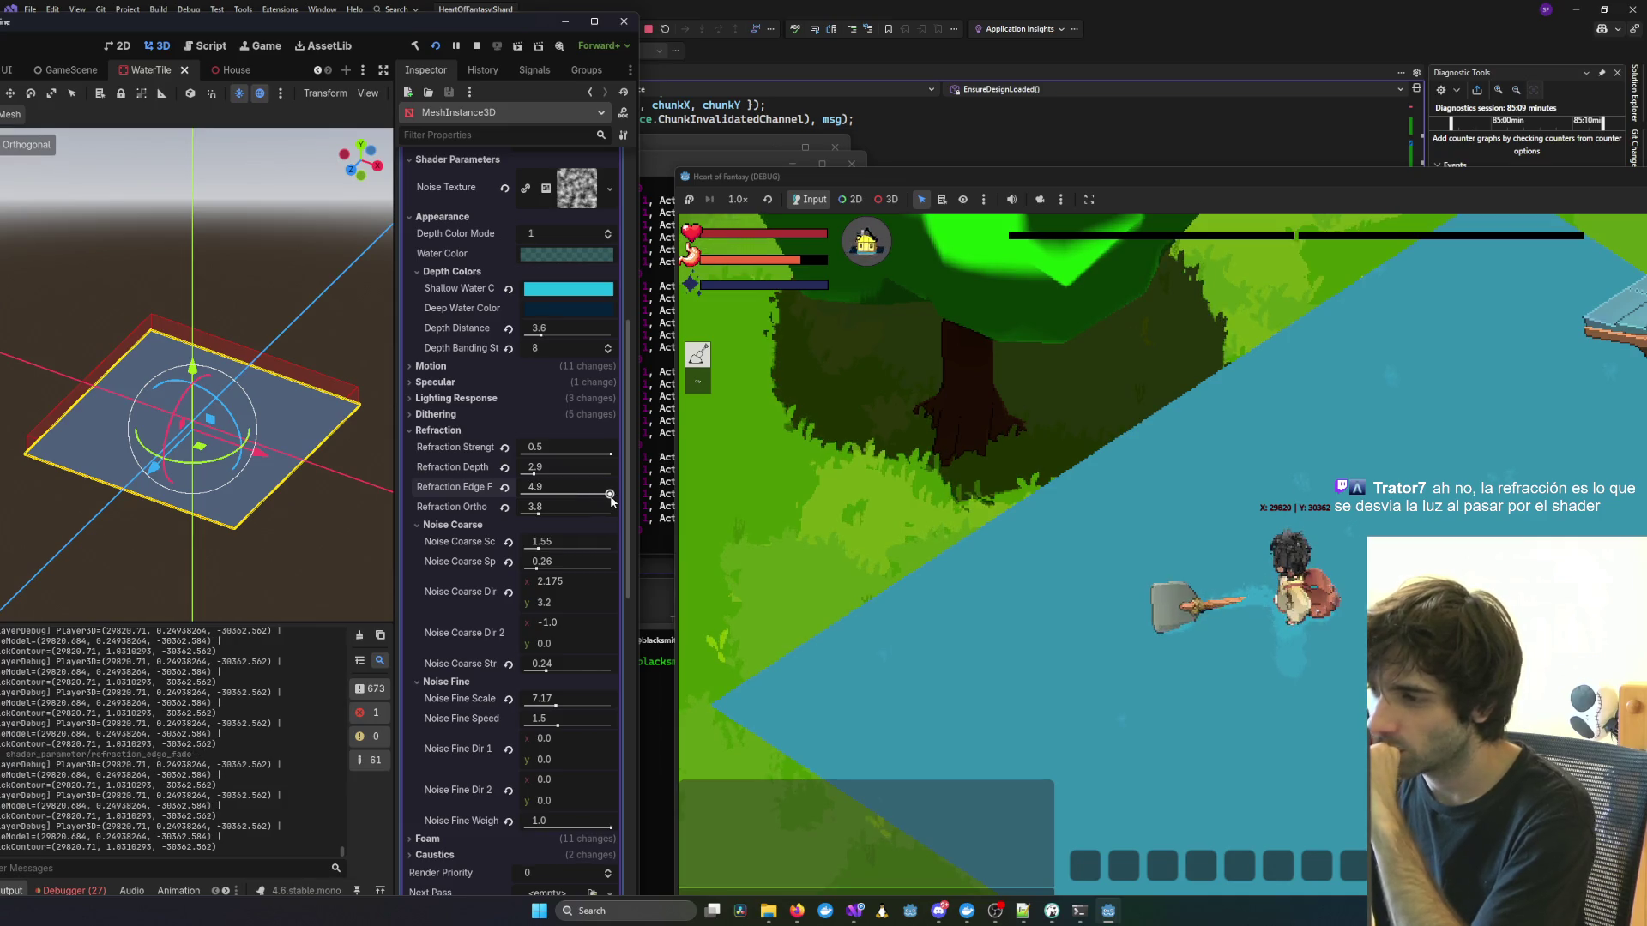
drag(593, 487, 524, 487)
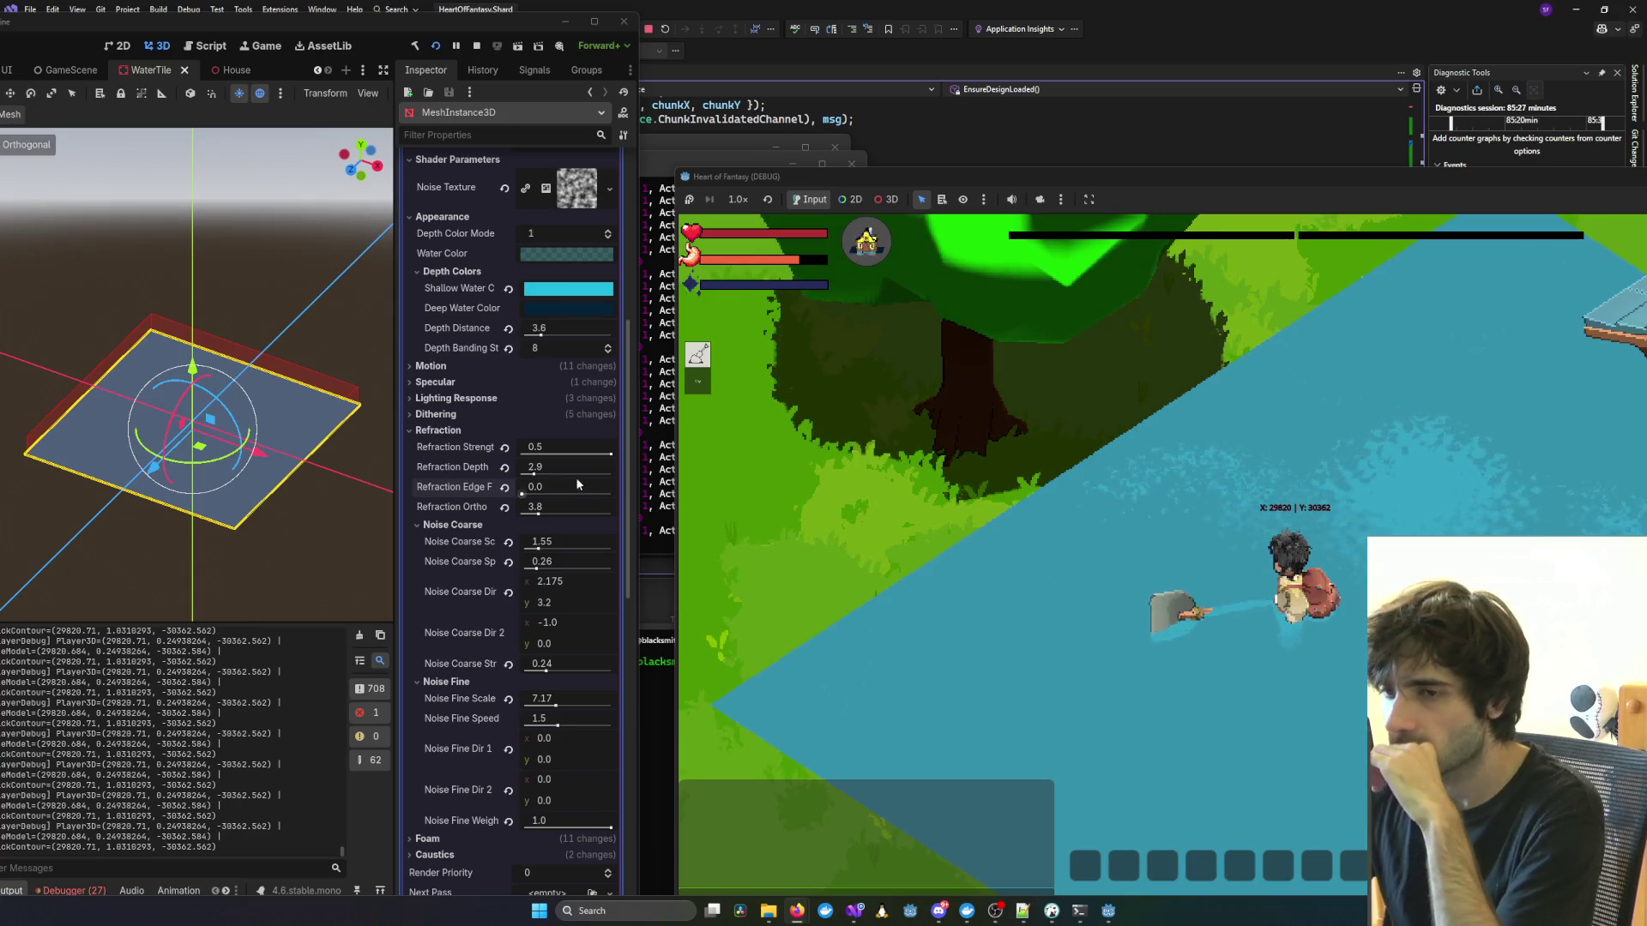
drag(611, 454, 400, 445)
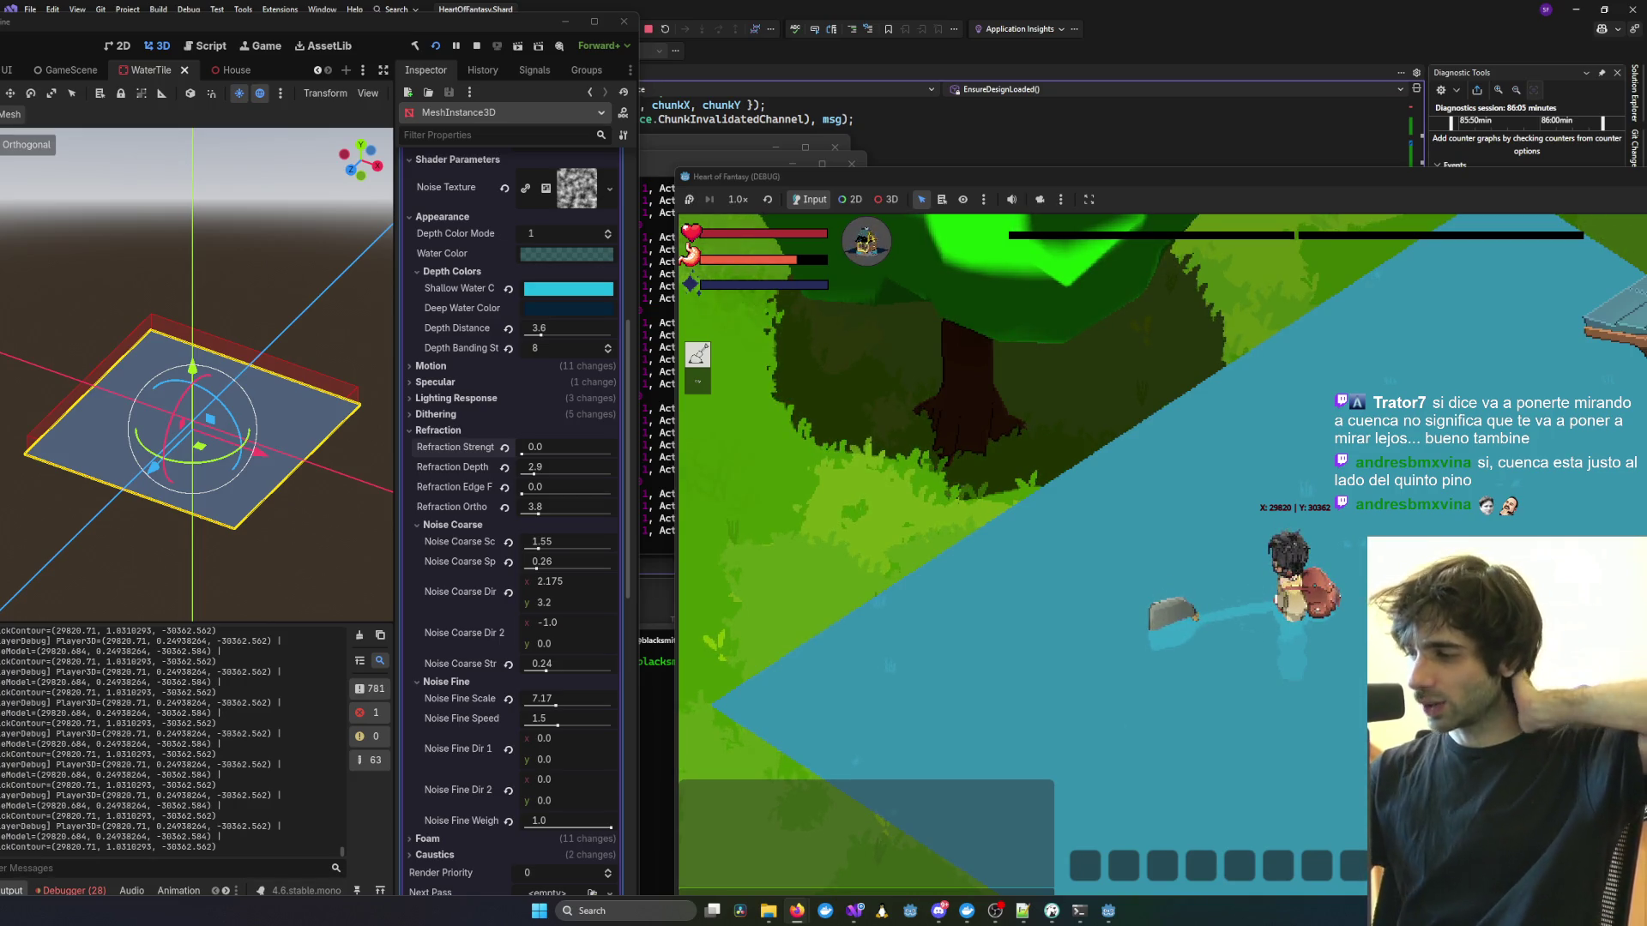
Scroll down the Inspector with Refraction Strength now at 0.0.
scroll(1306, 541, down, 2)
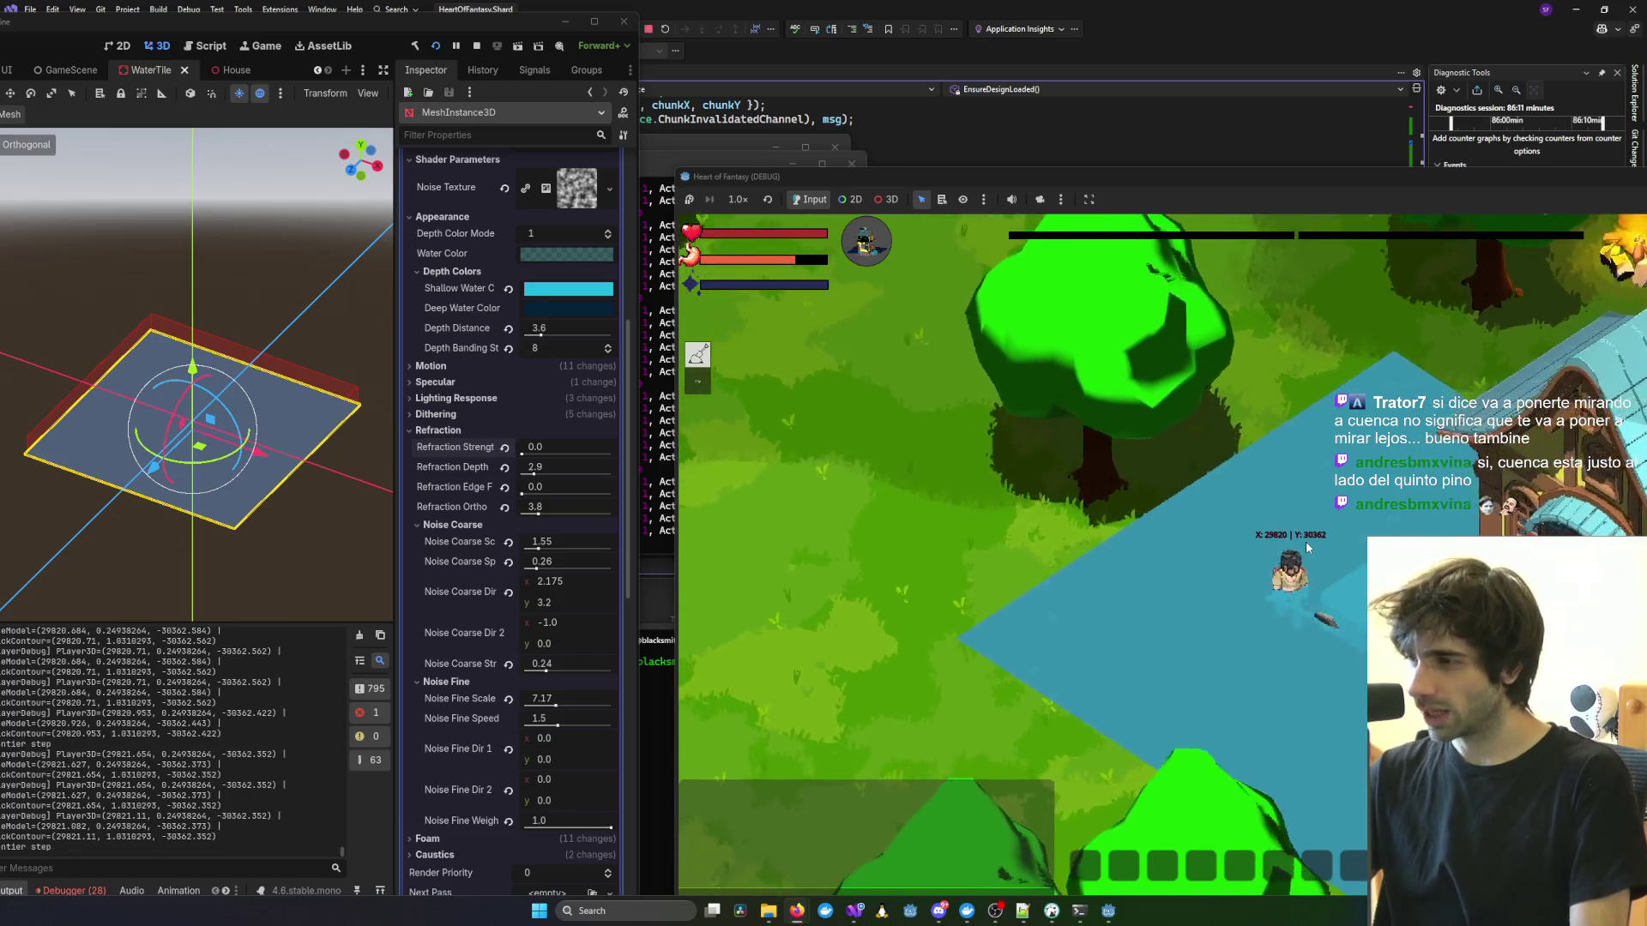
Move the Heart of Fantasy (DEBUG) game window up and to the left.
drag(1460, 176, 1376, 79)
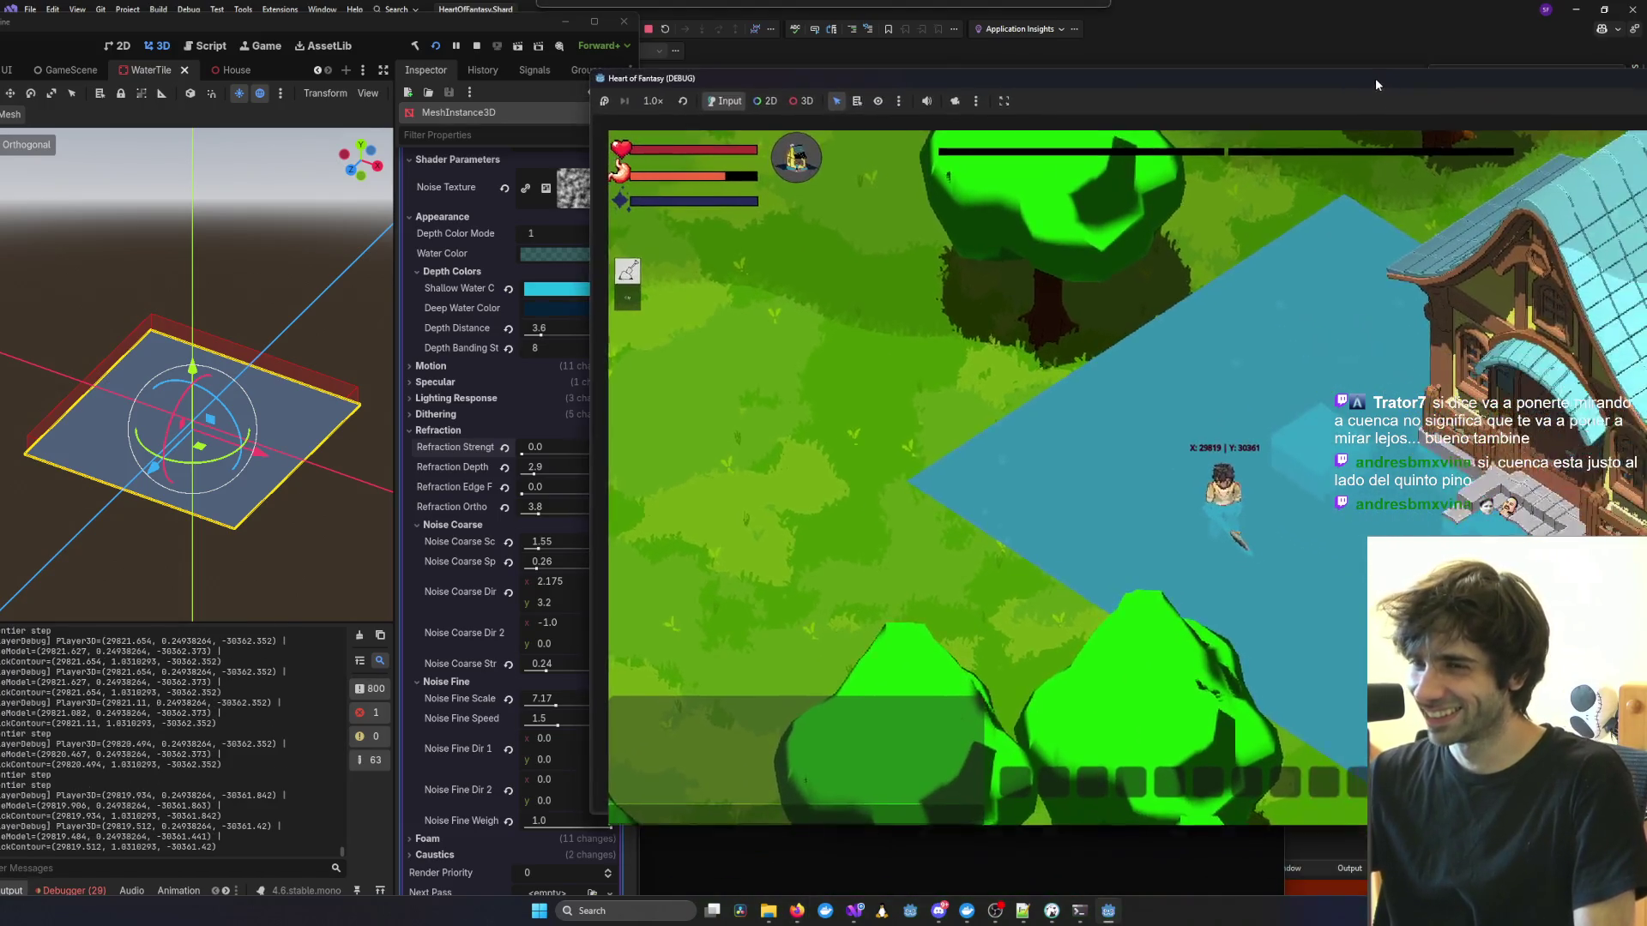